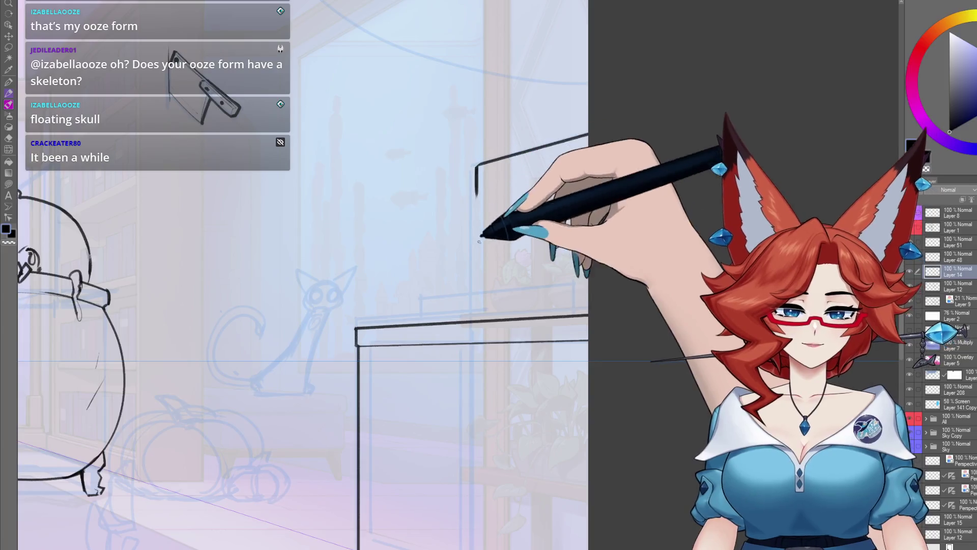
# Ink the upper box's slanted top edge and side lines, undoing a misplaced diagonal.
pyautogui.moveTo(476, 166); pyautogui.dragTo(588, 135)
pyautogui.moveTo(476, 166)
pyautogui.mouseDown()
pyautogui.moveTo(479, 209)
pyautogui.moveTo(587, 187)
pyautogui.mouseUp()
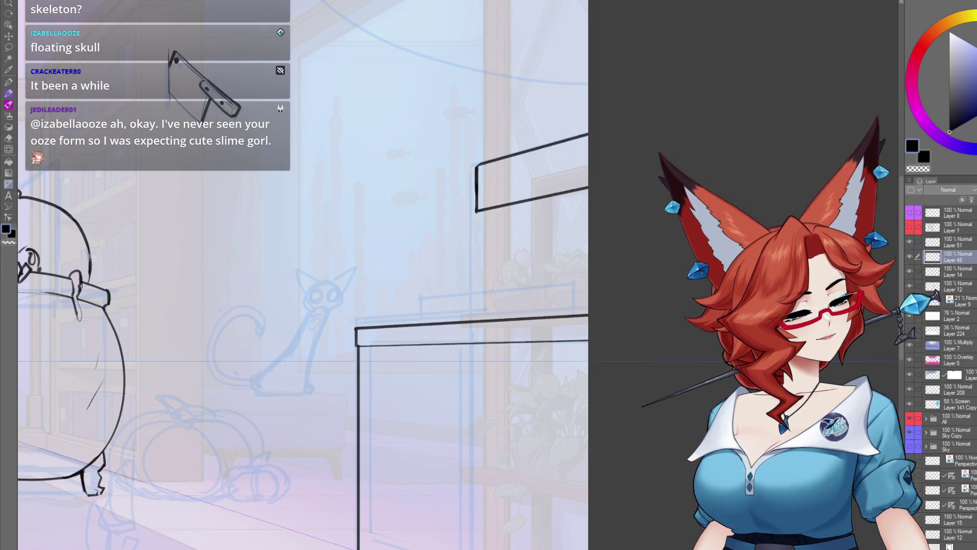
pyautogui.moveTo(477, 211); pyautogui.dragTo(353, 332)
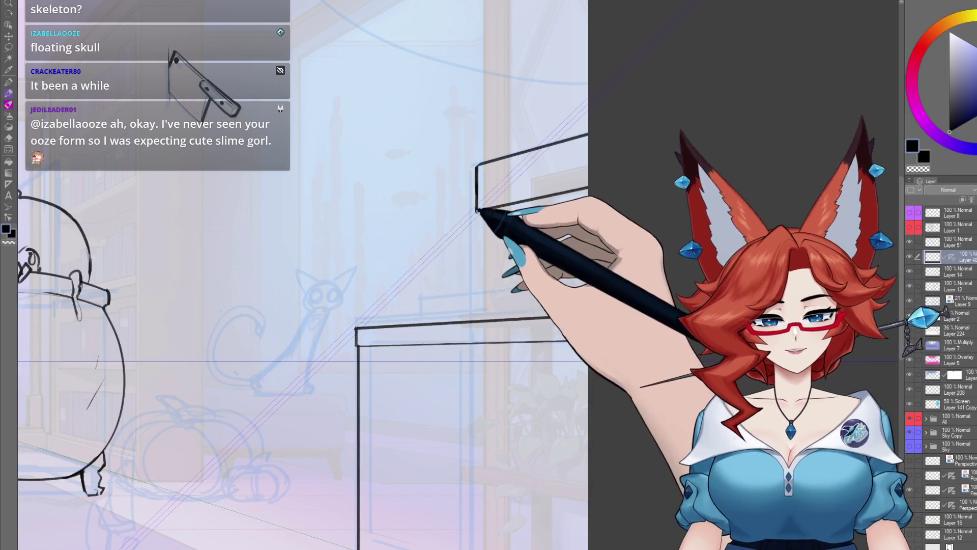
pyautogui.moveTo(477, 211); pyautogui.dragTo(396, 290)
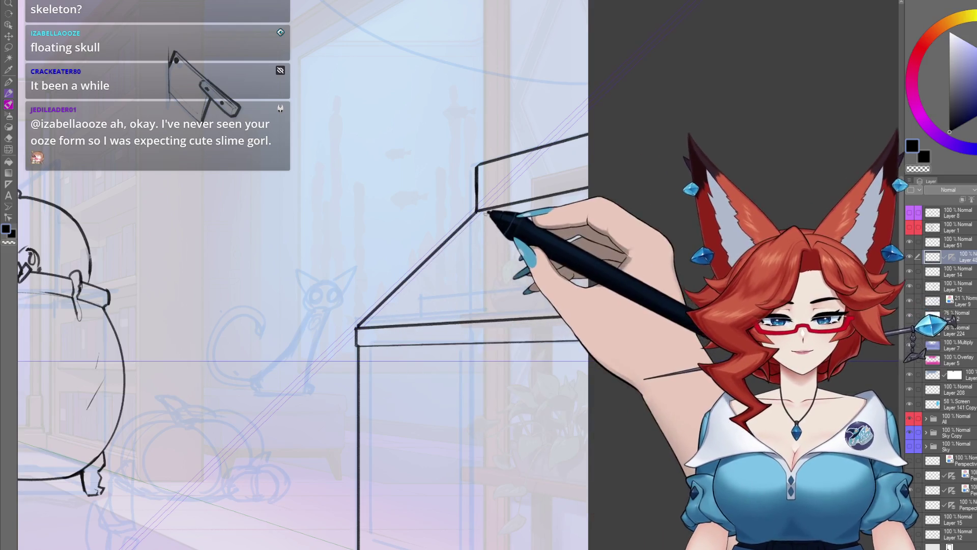
pyautogui.hotkey('ctrl', 'z')
# Join the lower box corner to the upper corner with a diagonal and lengthen the front vertical edge.
pyautogui.moveTo(472, 278); pyautogui.dragTo(452, 264)
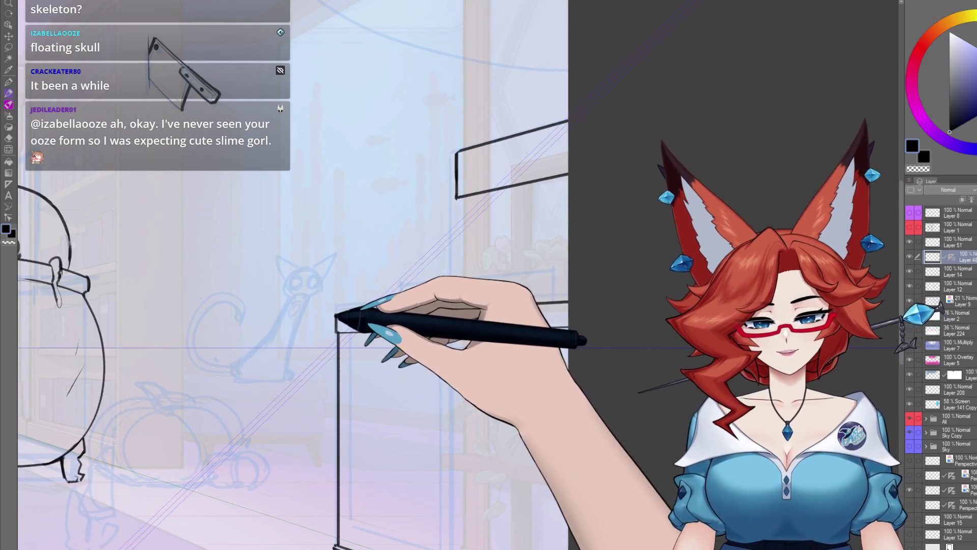
pyautogui.moveTo(336, 314); pyautogui.dragTo(395, 264)
pyautogui.hotkey('ctrl', 'z')
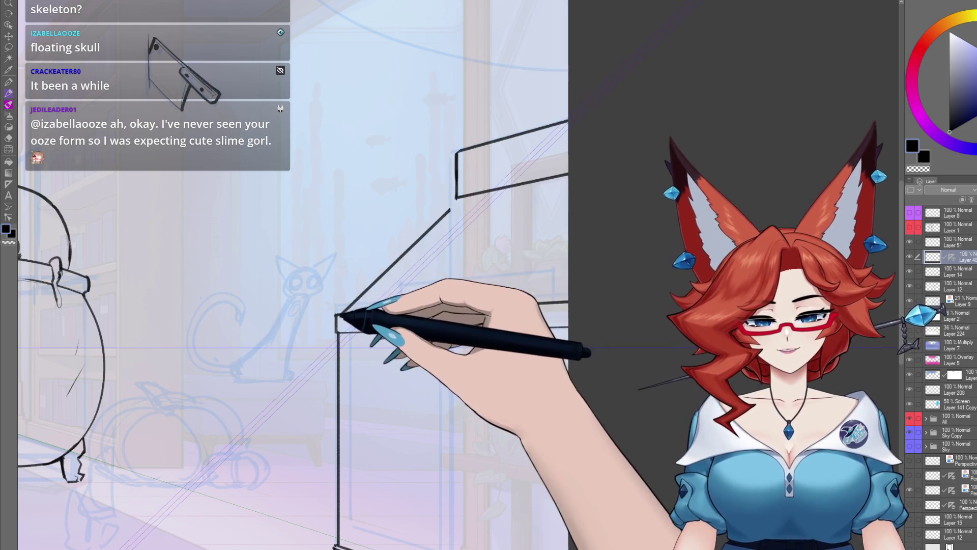
pyautogui.moveTo(342, 316); pyautogui.dragTo(467, 198)
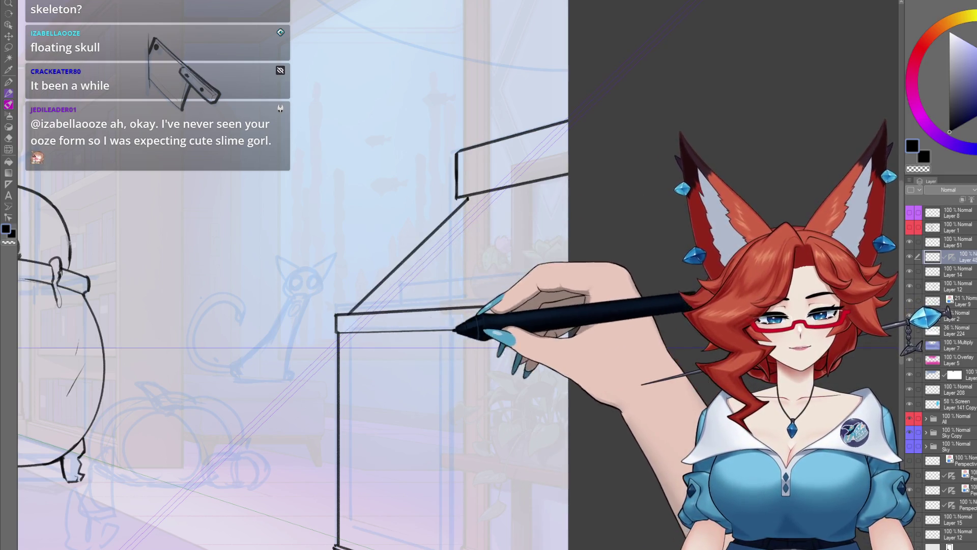
pyautogui.moveTo(491, 360); pyautogui.dragTo(461, 374)
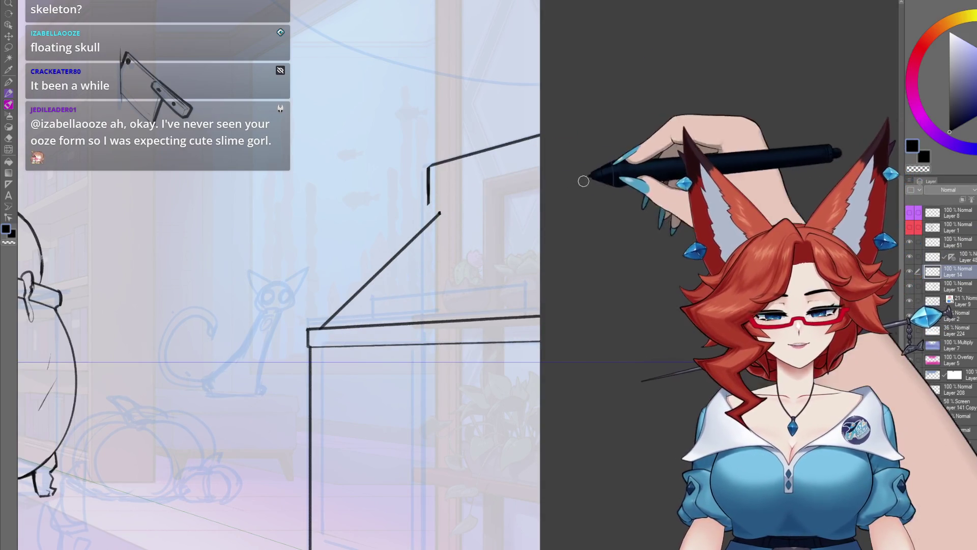
pyautogui.moveTo(429, 168); pyautogui.dragTo(433, 285)
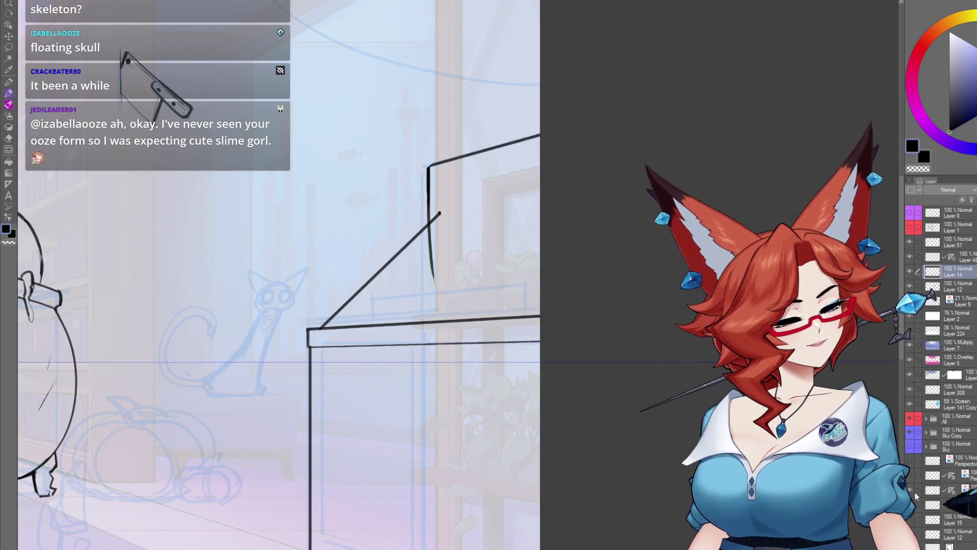
# On Layer 14, erase the stray vertical stroke below the cabinet corner.
pyautogui.moveTo(127, 357); pyautogui.dragTo(646, 305)
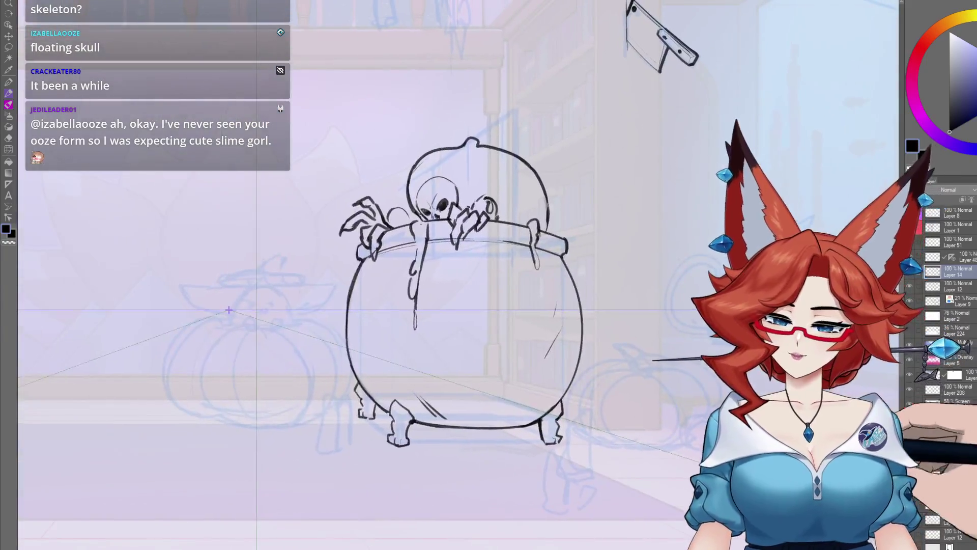
pyautogui.press('o')
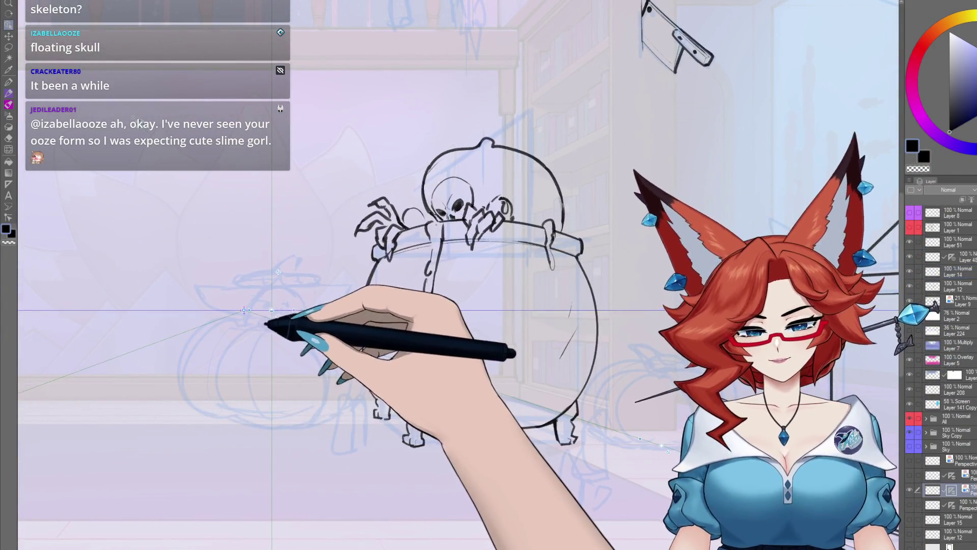
pyautogui.hscroll(10, 641, 424)
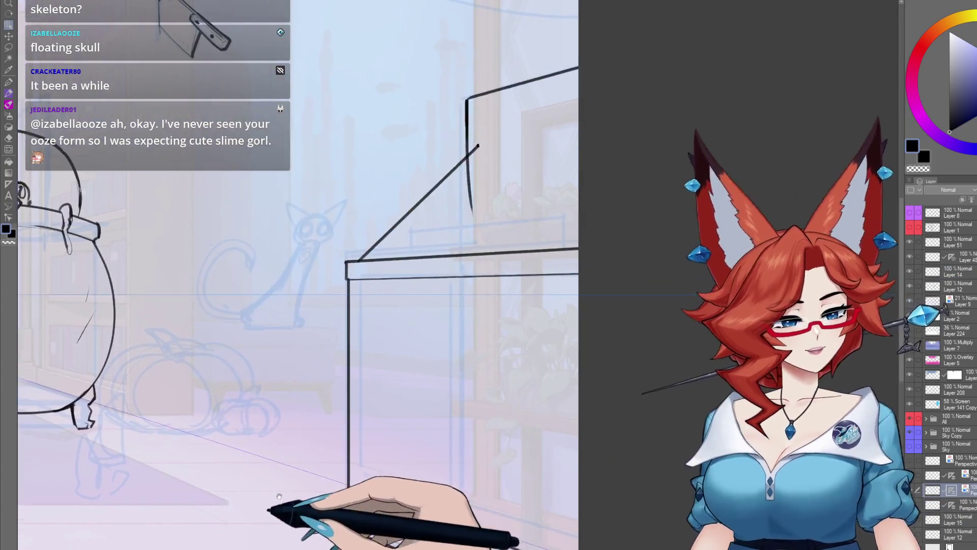
pyautogui.scroll(1, 642, 424)
pyautogui.click(960, 275)
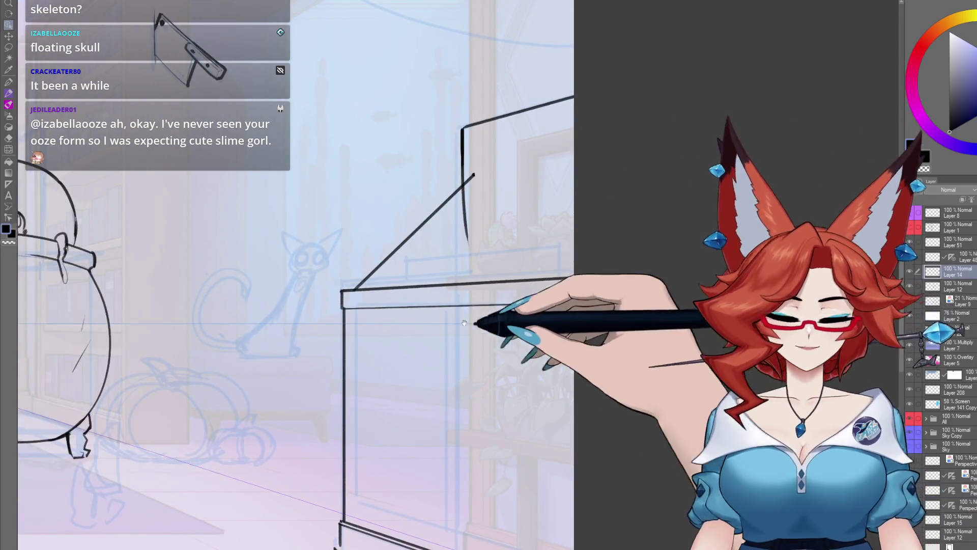
pyautogui.scroll(1, 476, 315)
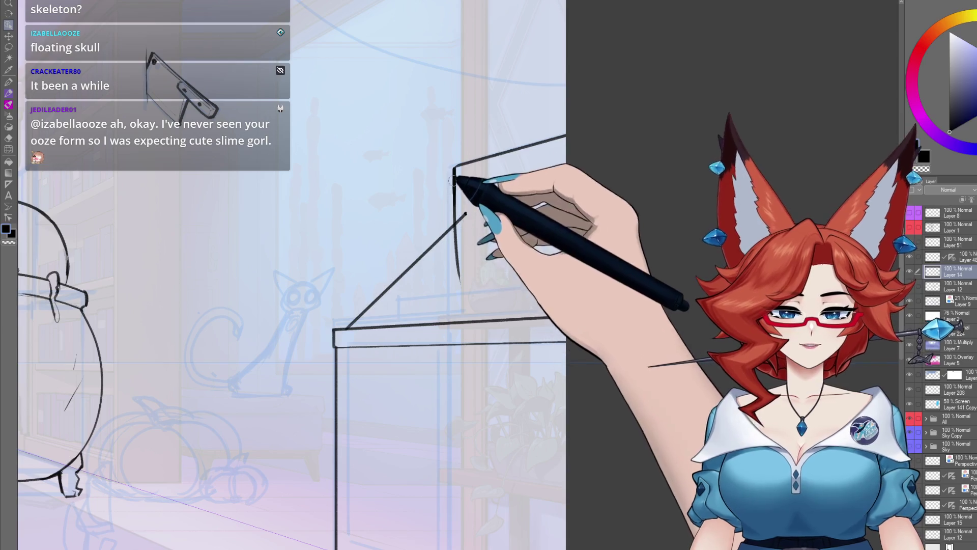
pyautogui.moveTo(454, 204); pyautogui.dragTo(462, 281)
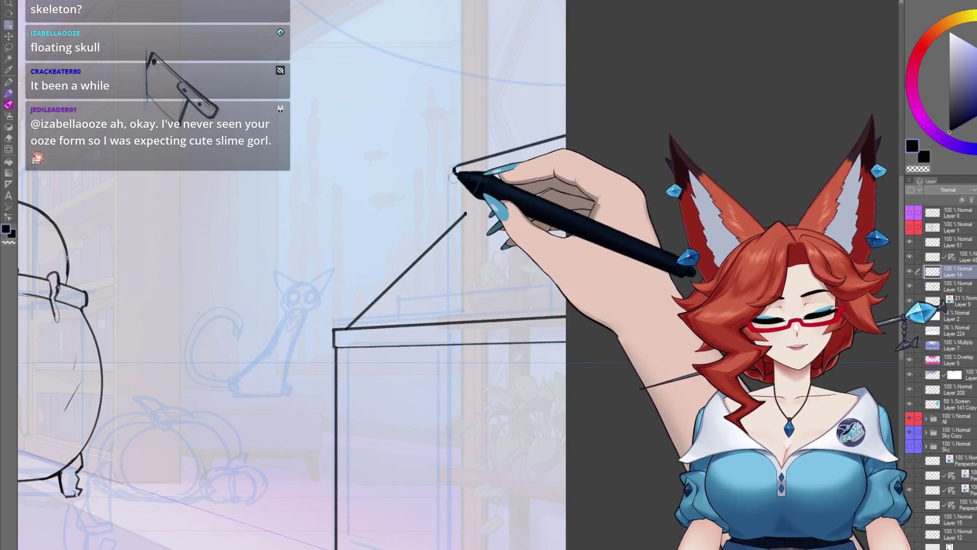
# Ink the upper tier's slanted top, vertical riser and a ledge line running right from the corner.
pyautogui.moveTo(455, 167); pyautogui.dragTo(566, 135)
pyautogui.moveTo(454, 168); pyautogui.dragTo(455, 226)
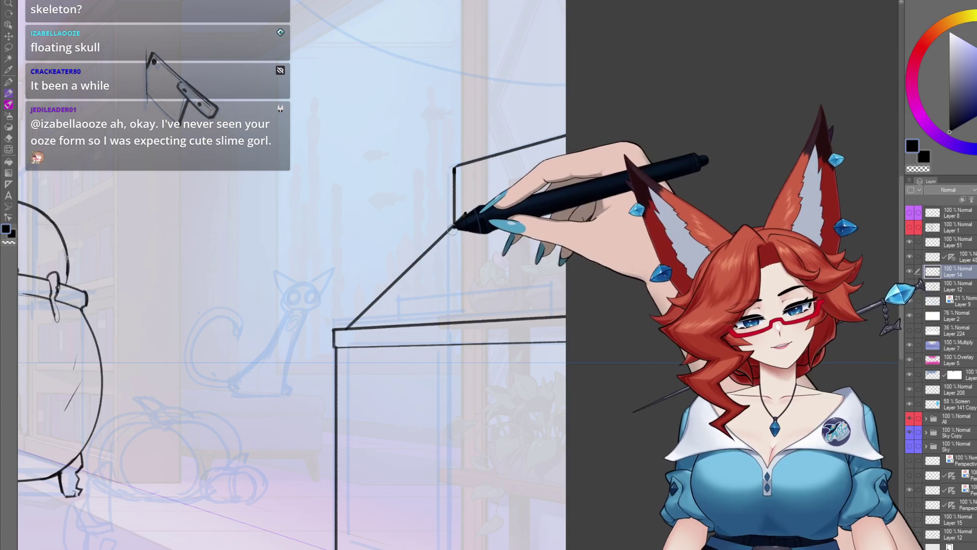
pyautogui.click(970, 261)
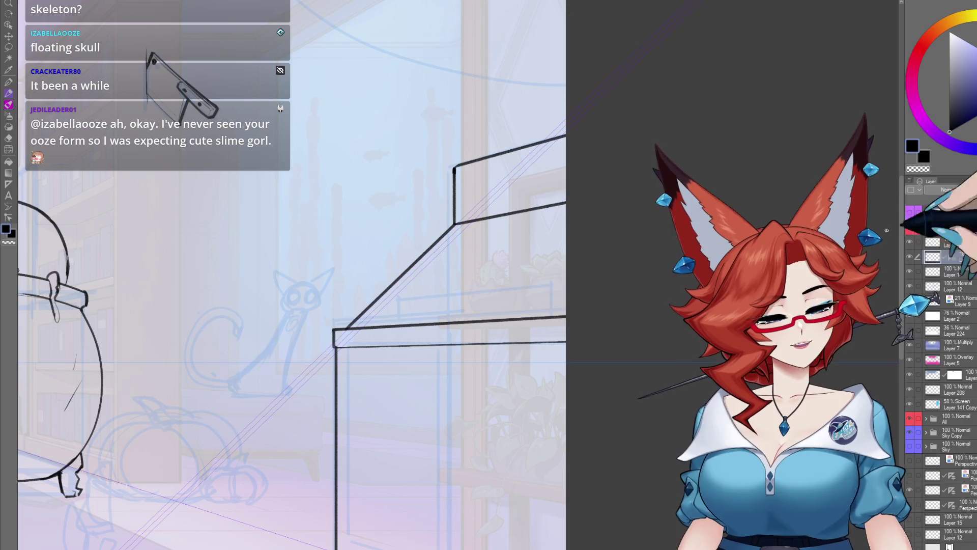
pyautogui.click(957, 272)
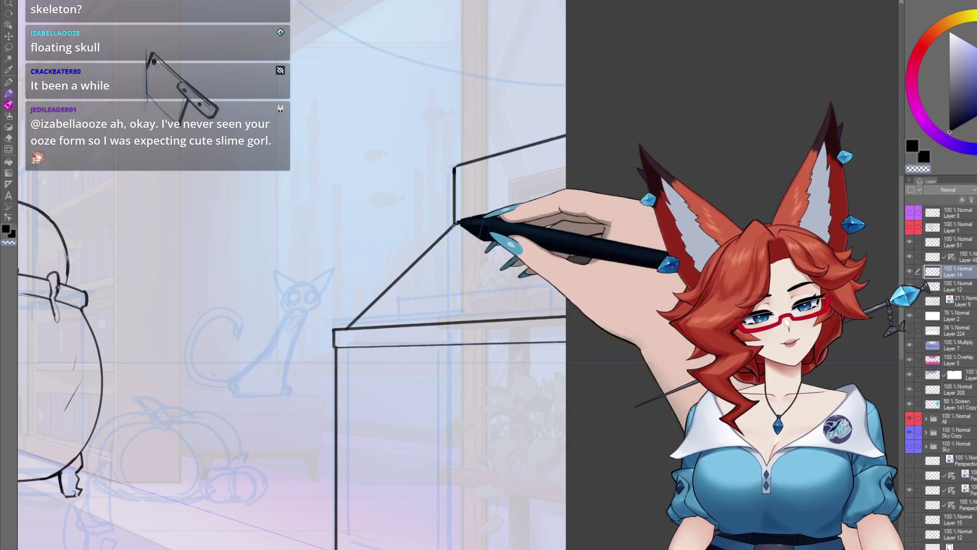
pyautogui.moveTo(458, 222); pyautogui.dragTo(550, 209)
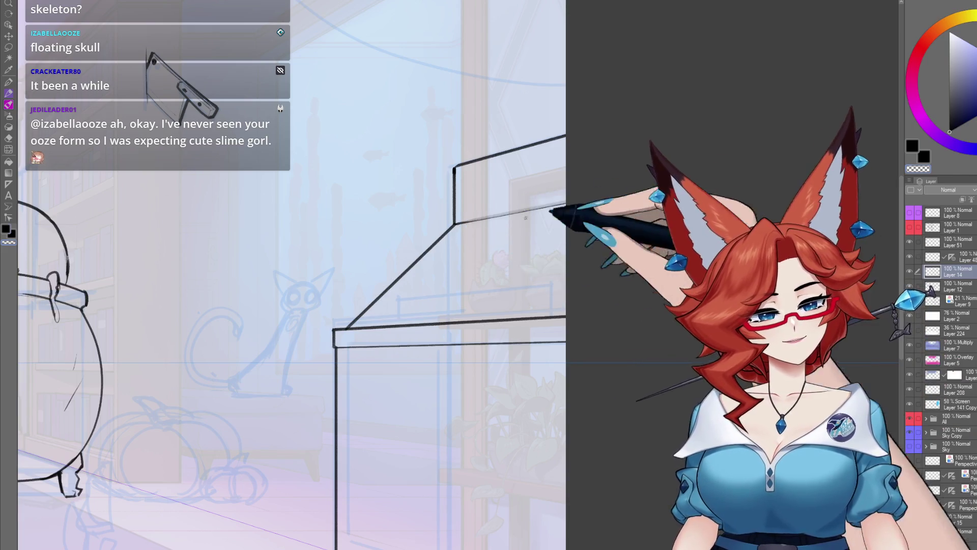
pyautogui.moveTo(613, 328)
pyautogui.mouseDown()
pyautogui.moveTo(582, 298)
pyautogui.moveTo(586, 308)
pyautogui.mouseUp()
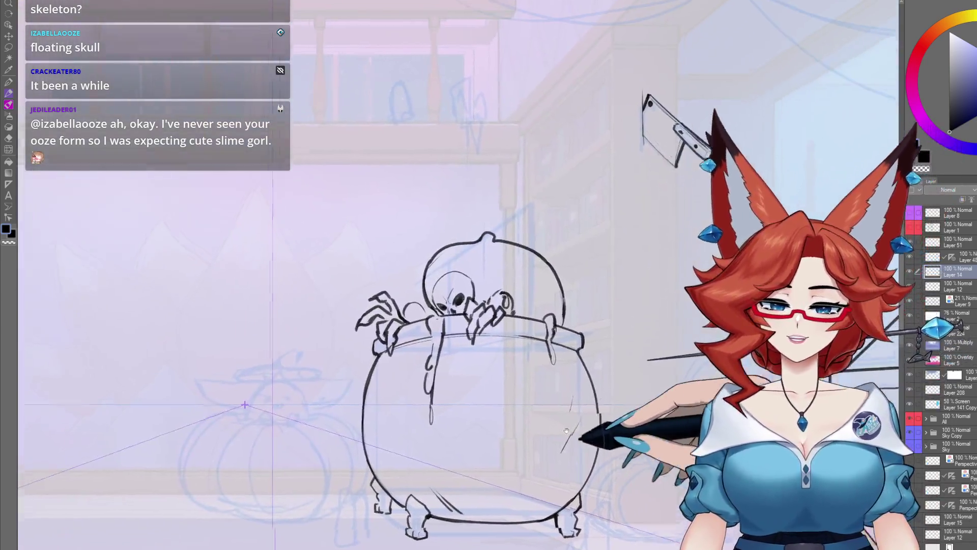
pyautogui.scroll(5, 566, 430)
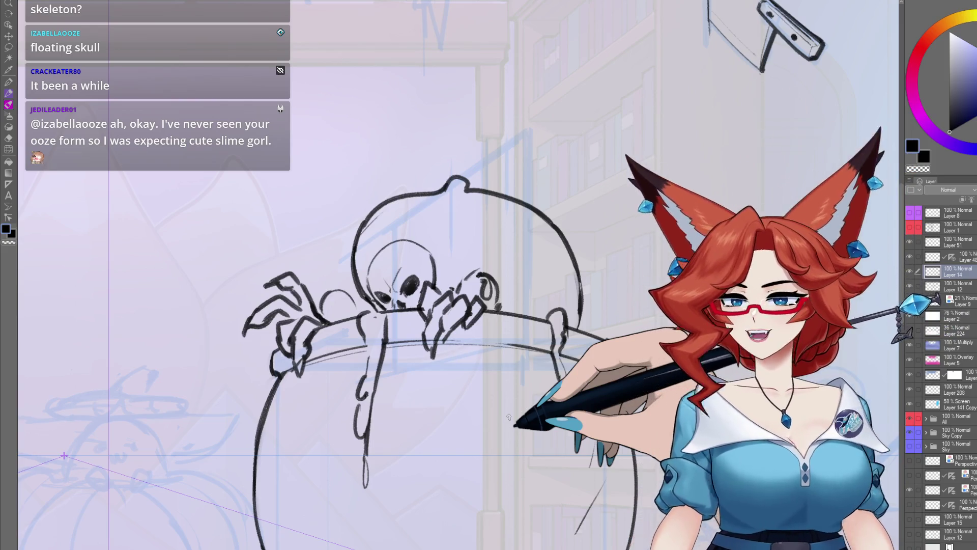
# Bring the cabinet back into view and switch to Layer 48 to show the perspective guides.
pyautogui.moveTo(653, 493)
pyautogui.mouseDown()
pyautogui.moveTo(528, 450)
pyautogui.moveTo(530, 469)
pyautogui.mouseUp()
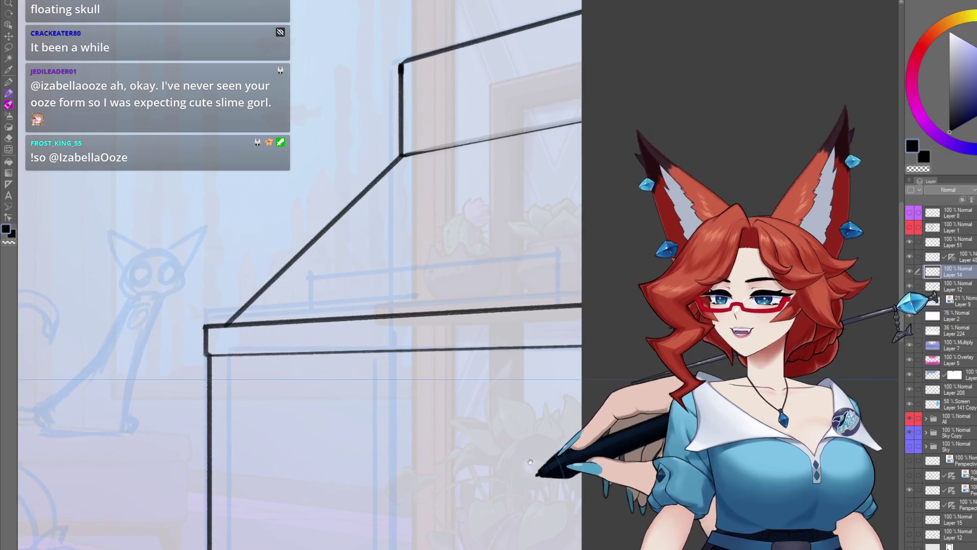
pyautogui.moveTo(593, 384); pyautogui.dragTo(554, 419)
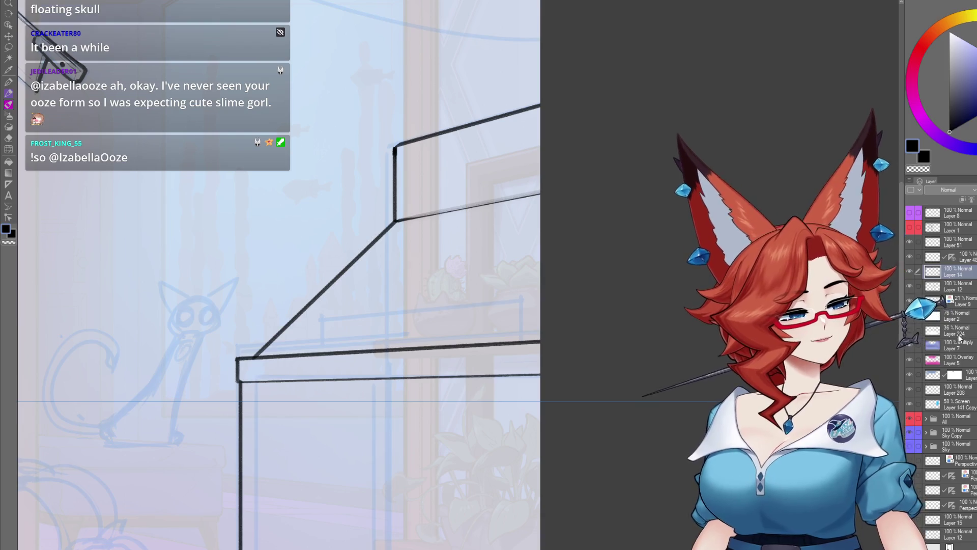
pyautogui.click(965, 305)
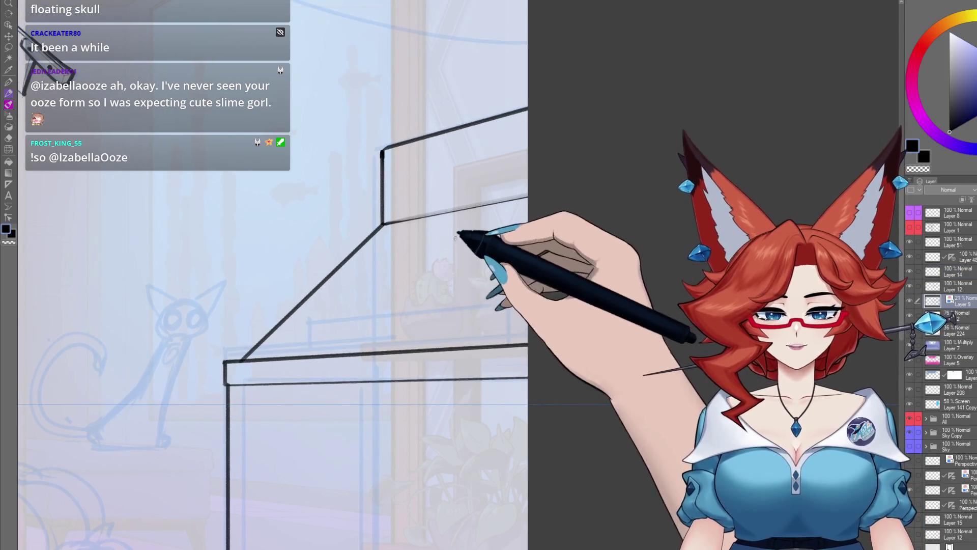
pyautogui.click(957, 257)
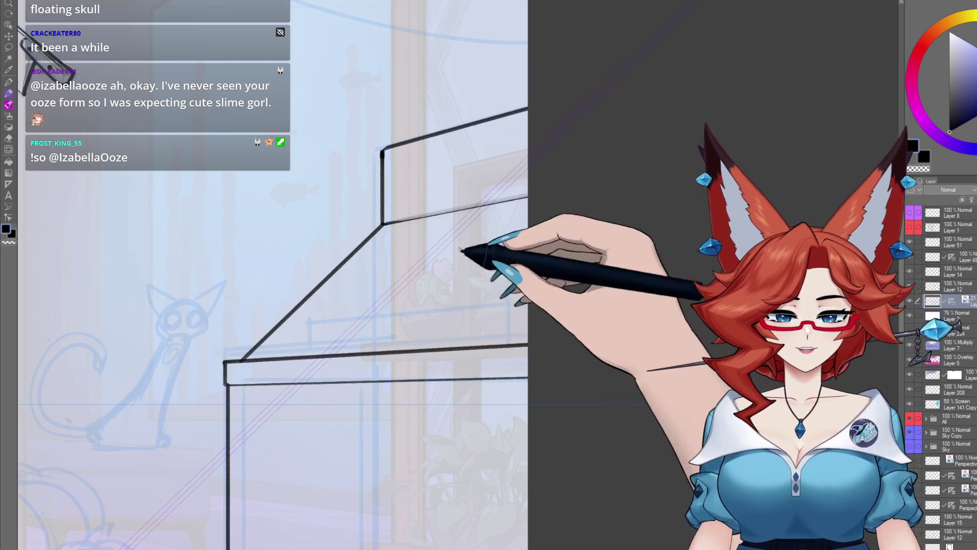
# Toggle the perspective guide layer and ink the book's first short line on the cabinet top.
pyautogui.moveTo(426, 311); pyautogui.dragTo(398, 295)
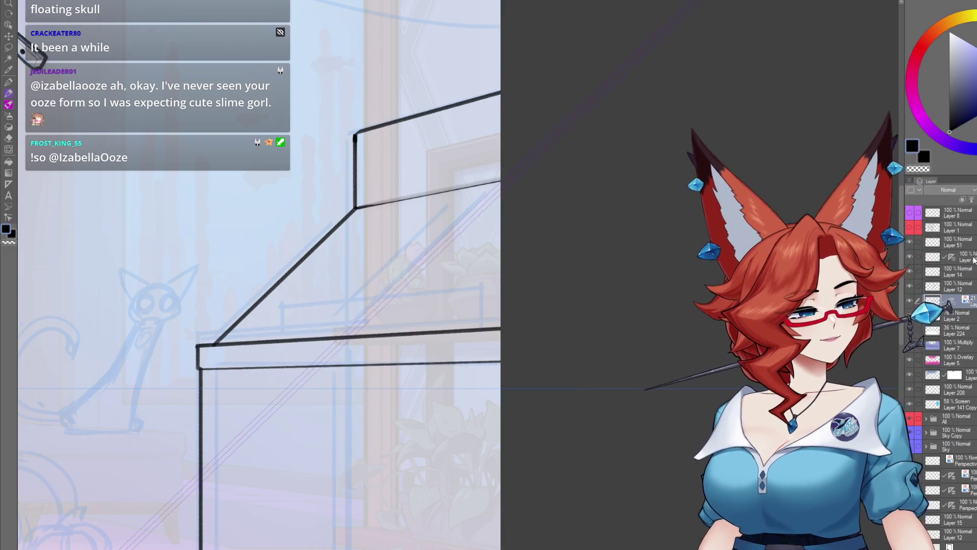
pyautogui.click(911, 274)
pyautogui.click(910, 273)
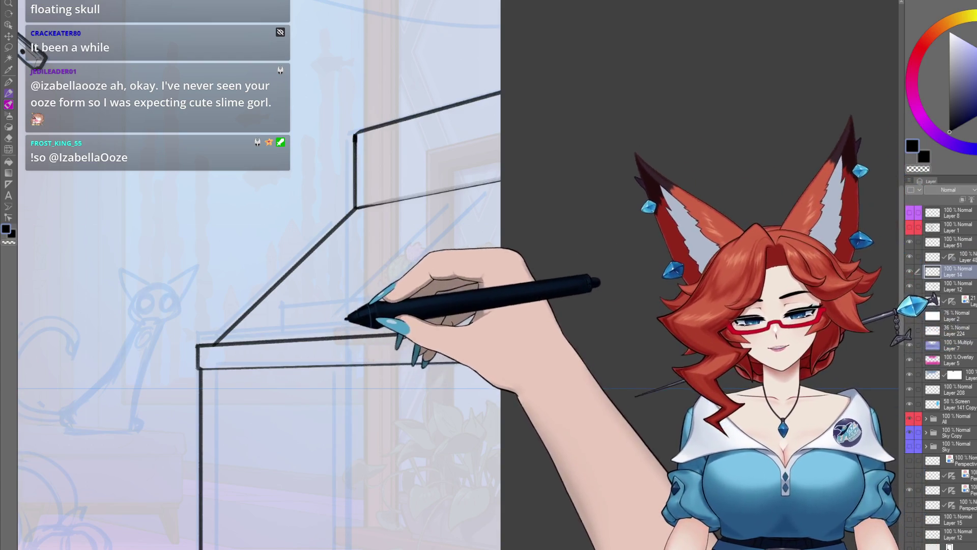
pyautogui.moveTo(334, 332); pyautogui.dragTo(382, 331)
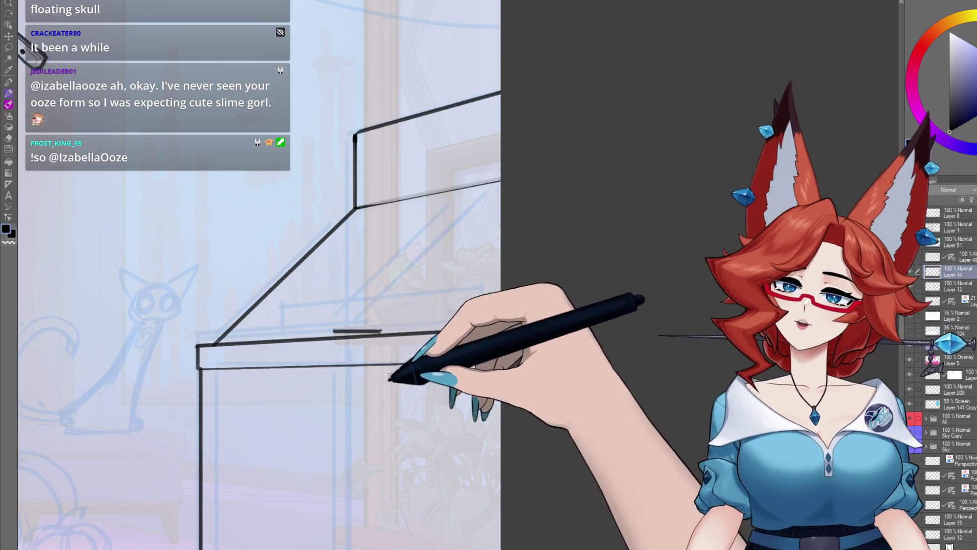
pyautogui.moveTo(422, 370); pyautogui.dragTo(445, 345)
pyautogui.scroll(1, 372, 275)
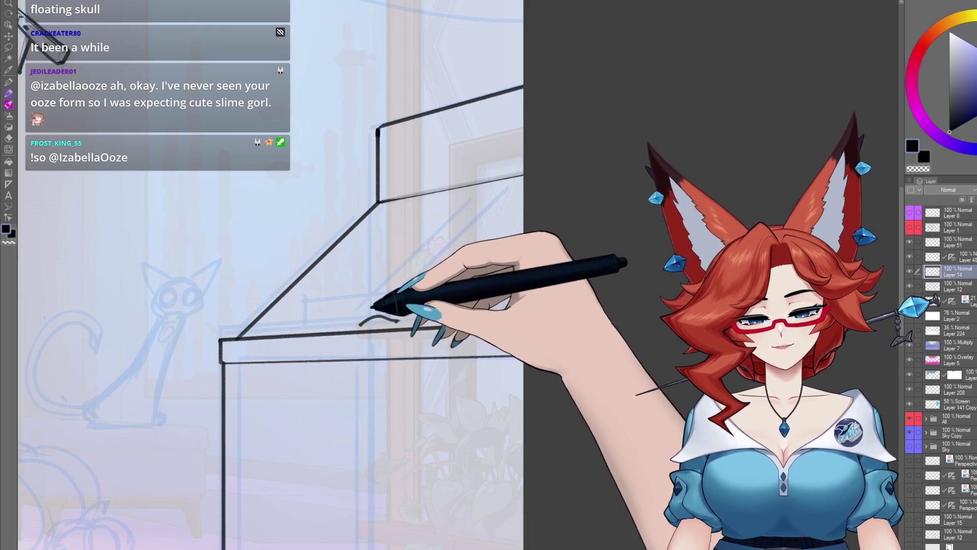
# Ink the book's curved outline and a line along its bottom.
pyautogui.moveTo(375, 310); pyautogui.dragTo(523, 259)
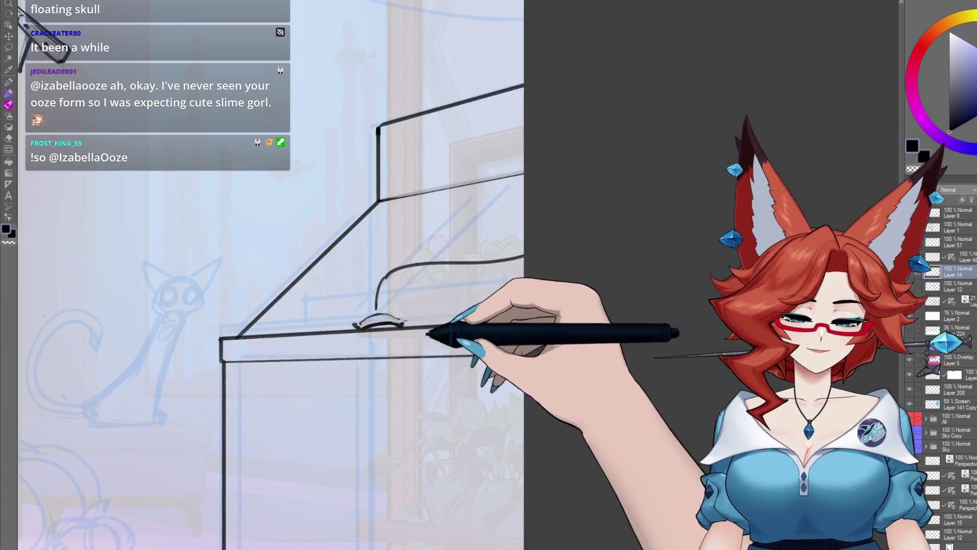
pyautogui.moveTo(387, 313); pyautogui.dragTo(441, 274)
pyautogui.moveTo(504, 286); pyautogui.dragTo(612, 232)
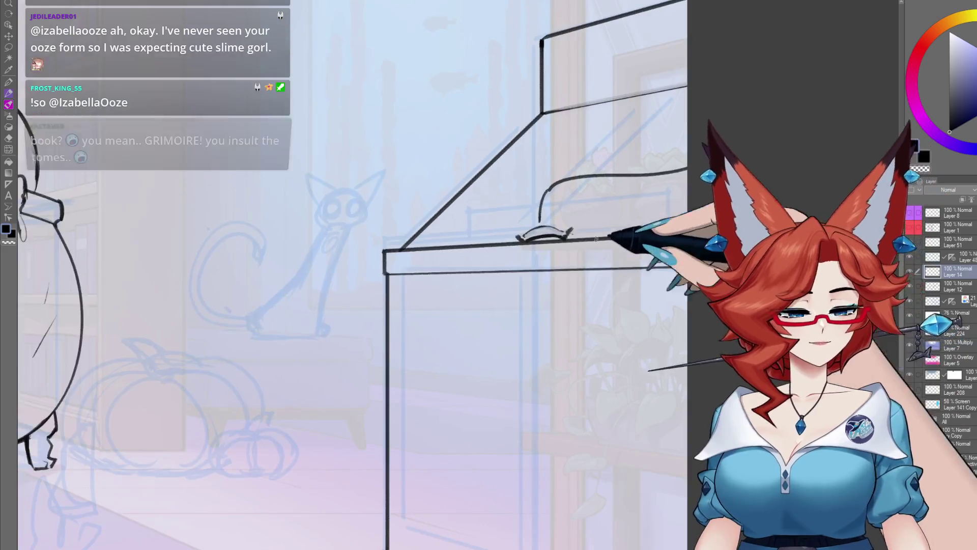
pyautogui.moveTo(679, 230); pyautogui.dragTo(606, 236)
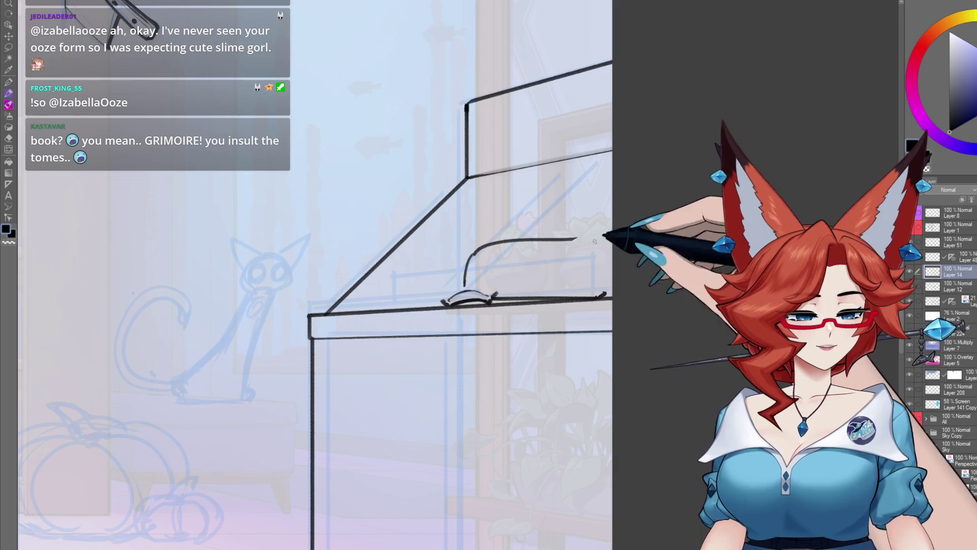
pyautogui.moveTo(499, 289); pyautogui.dragTo(599, 294)
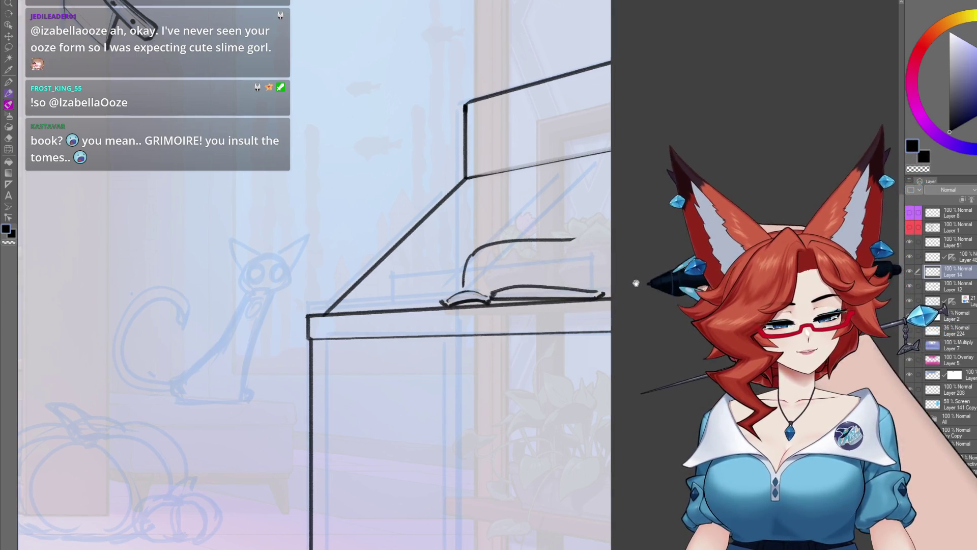
# Ink the book's top edge and page lines.
pyautogui.moveTo(638, 268); pyautogui.dragTo(552, 309)
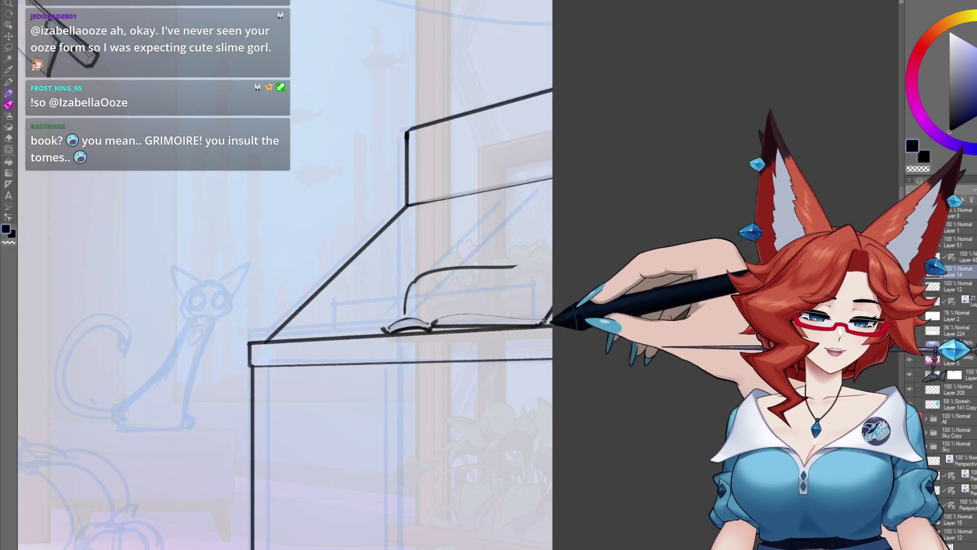
pyautogui.moveTo(528, 273); pyautogui.dragTo(514, 303)
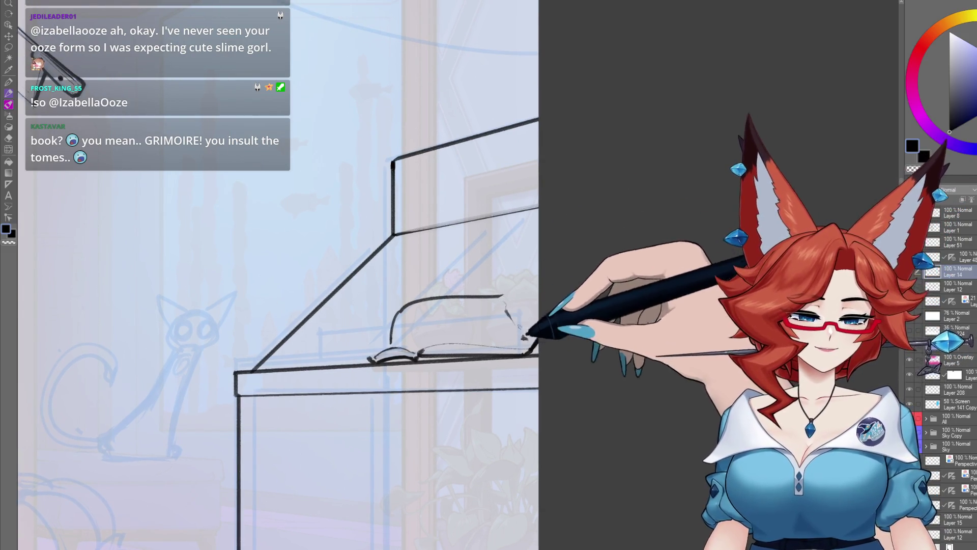
pyautogui.moveTo(520, 325); pyautogui.dragTo(518, 324)
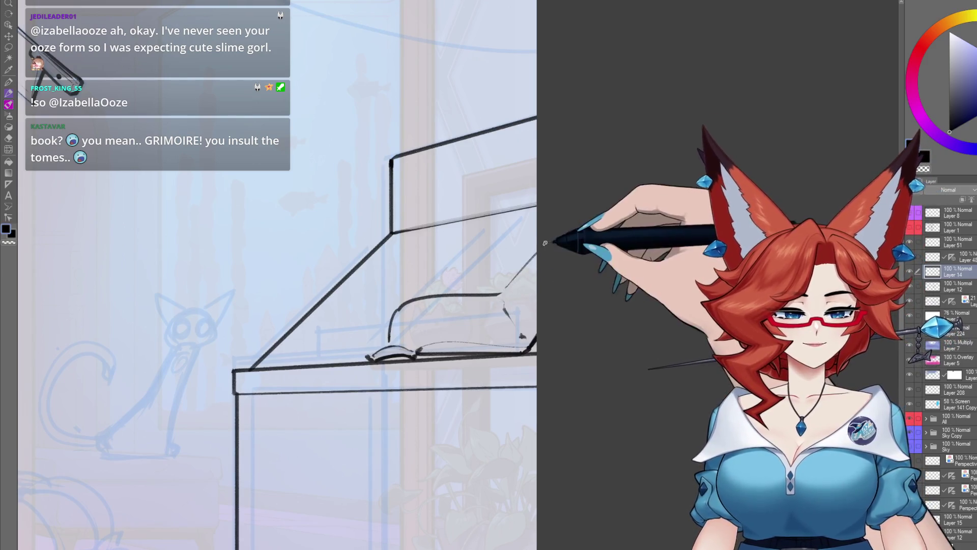
pyautogui.moveTo(545, 243); pyautogui.dragTo(554, 253)
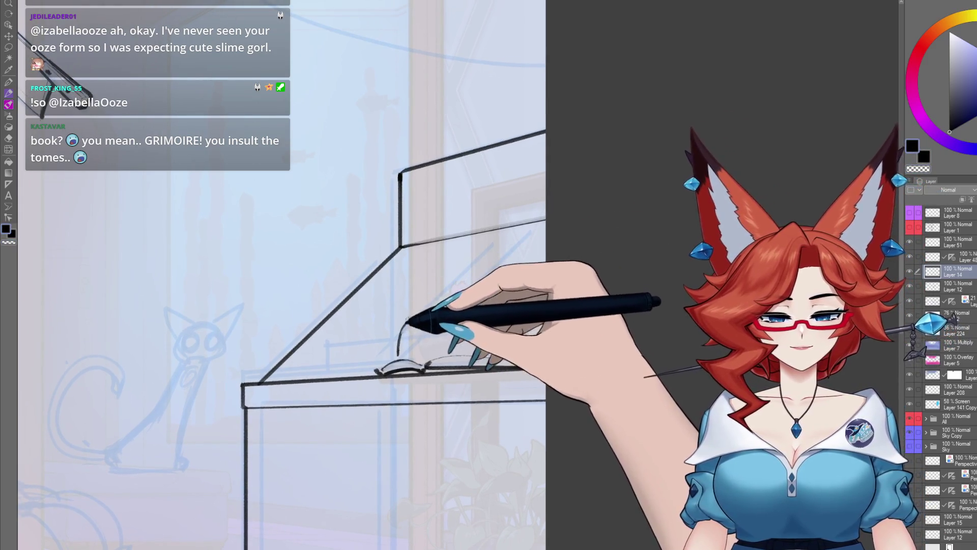
pyautogui.moveTo(411, 316)
pyautogui.mouseDown()
pyautogui.moveTo(509, 308)
pyautogui.moveTo(532, 351)
pyautogui.moveTo(491, 236)
pyautogui.mouseUp()
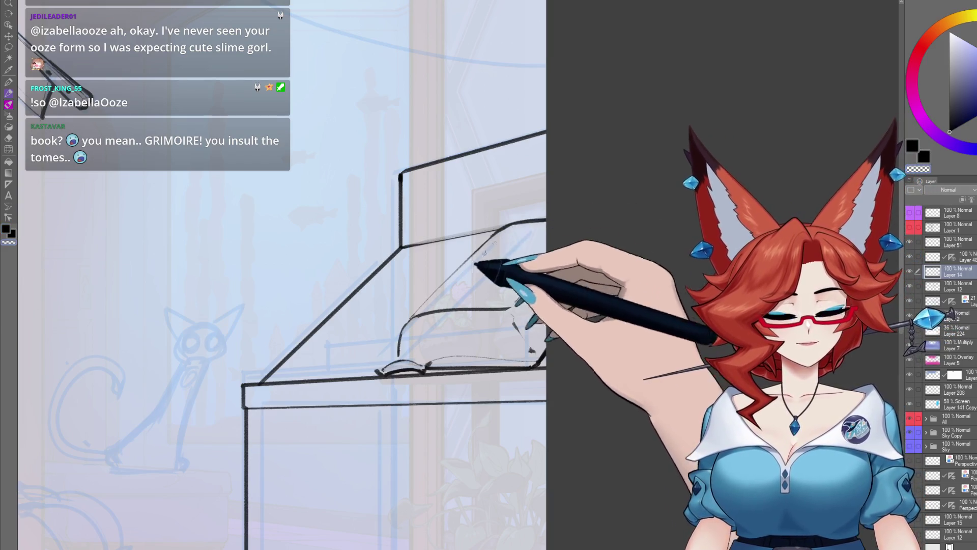
# Add a small hook at the lid corner, a curve at the left edge, and a second slanted lid line.
pyautogui.moveTo(506, 228)
pyautogui.mouseDown()
pyautogui.moveTo(521, 228)
pyautogui.moveTo(407, 251)
pyautogui.mouseUp()
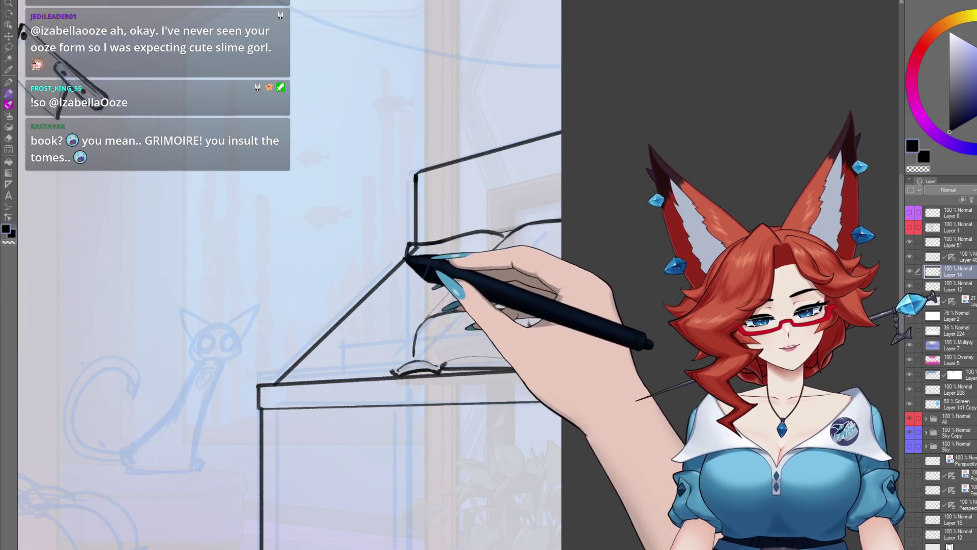
pyautogui.moveTo(414, 244); pyautogui.dragTo(407, 255)
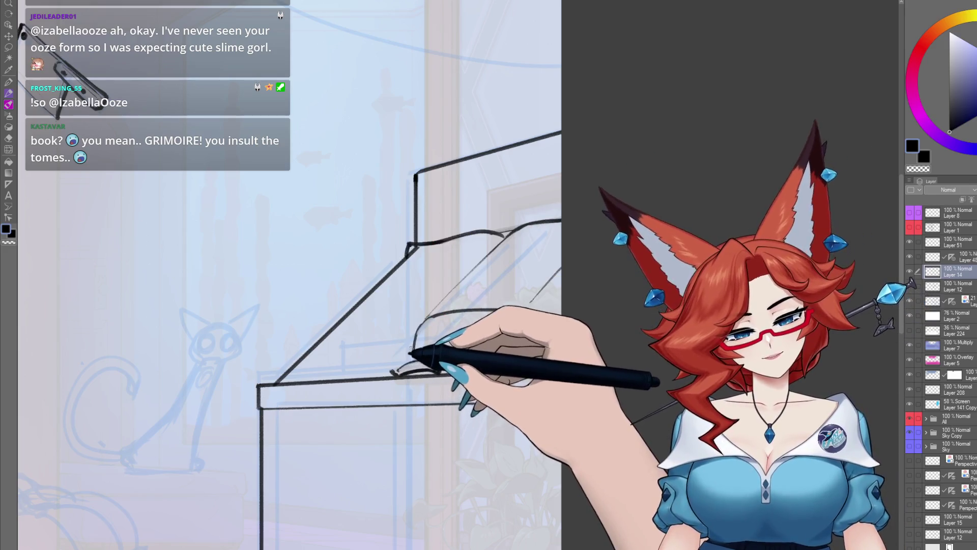
pyautogui.moveTo(396, 333)
pyautogui.mouseDown()
pyautogui.moveTo(411, 342)
pyautogui.moveTo(443, 301)
pyautogui.mouseUp()
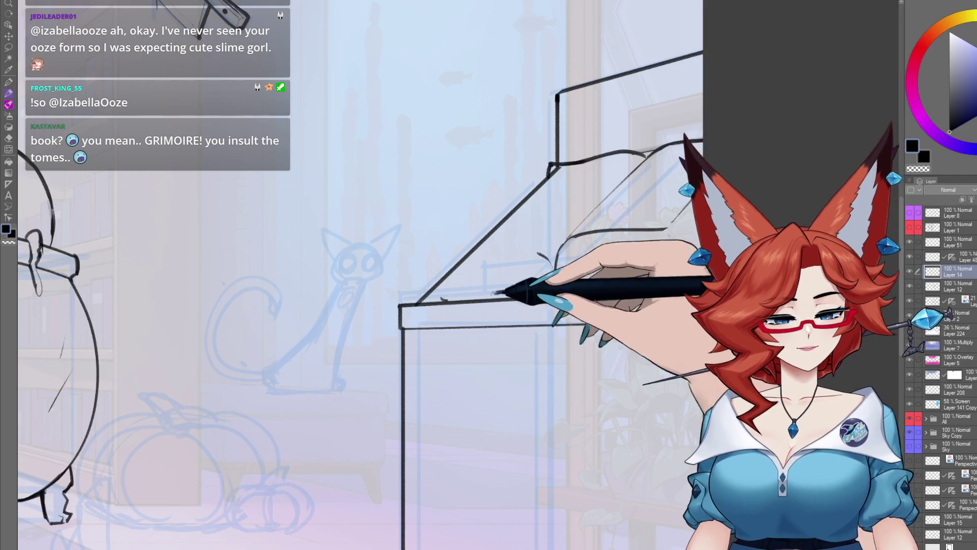
pyautogui.moveTo(518, 292); pyautogui.dragTo(485, 318)
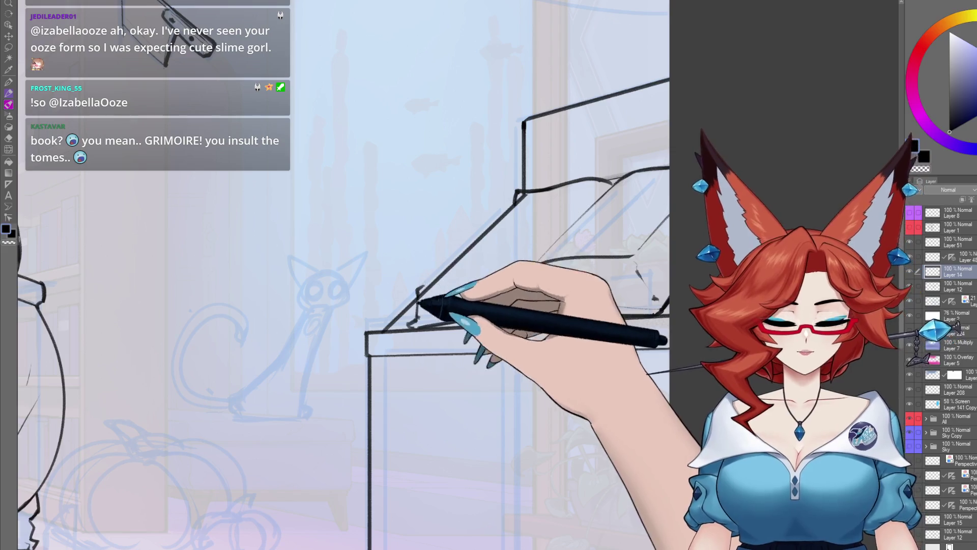
pyautogui.moveTo(449, 287); pyautogui.dragTo(429, 303)
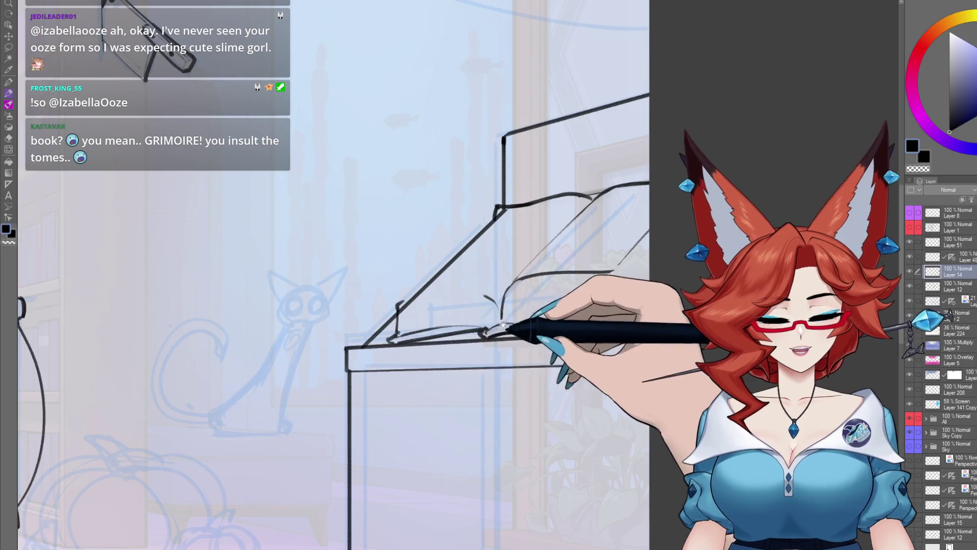
pyautogui.moveTo(503, 324); pyautogui.dragTo(521, 310)
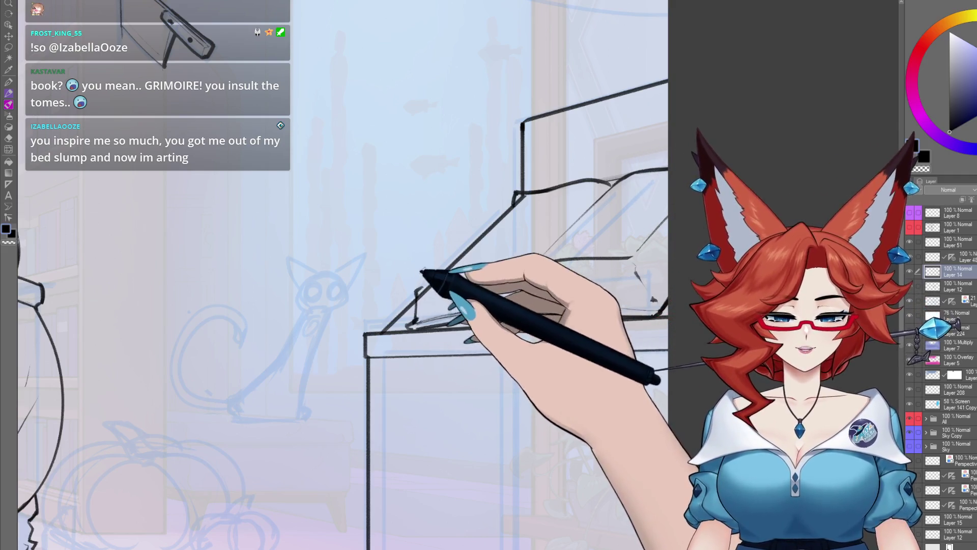
pyautogui.moveTo(422, 271); pyautogui.dragTo(379, 312)
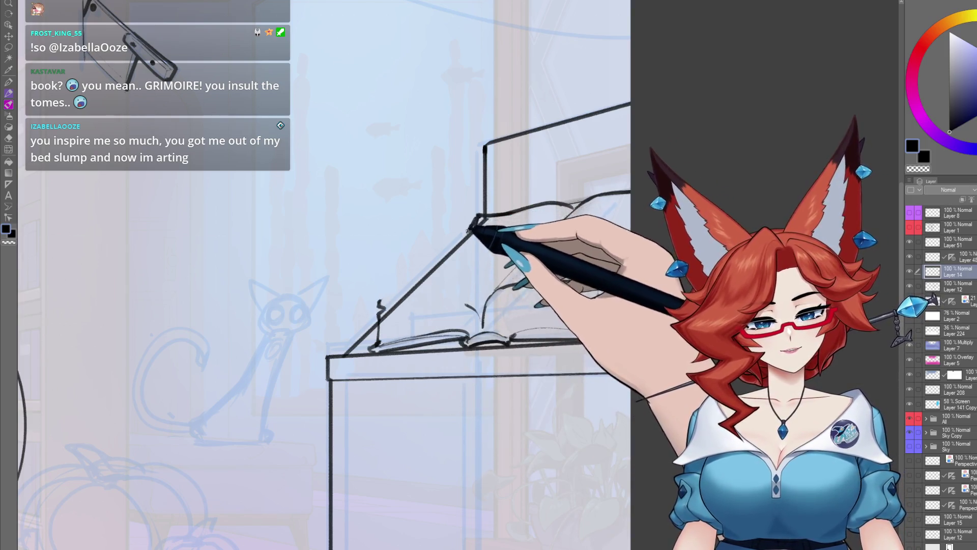
pyautogui.moveTo(379, 304); pyautogui.dragTo(478, 219)
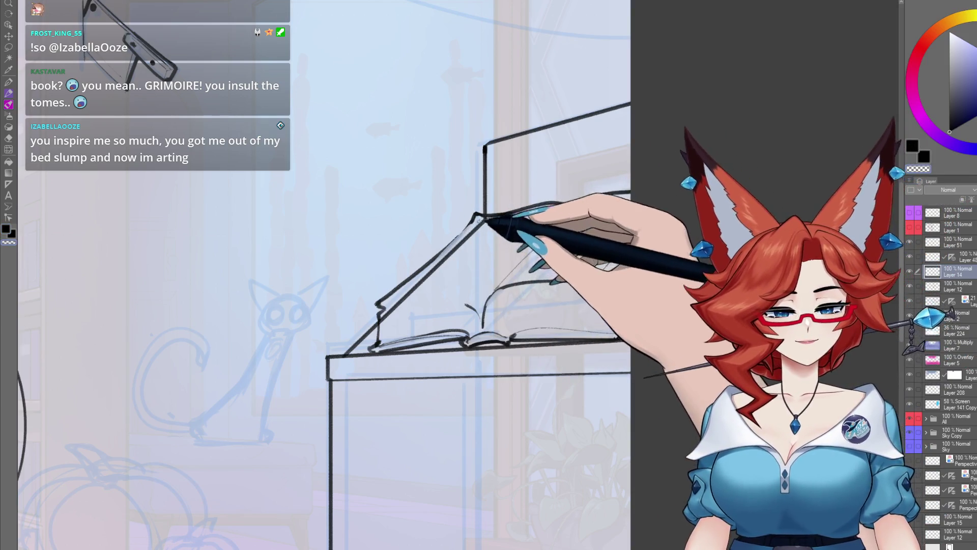
# Pan across the book's right pages and zoom out to see the book and cauldron.
pyautogui.moveTo(476, 224); pyautogui.dragTo(544, 186)
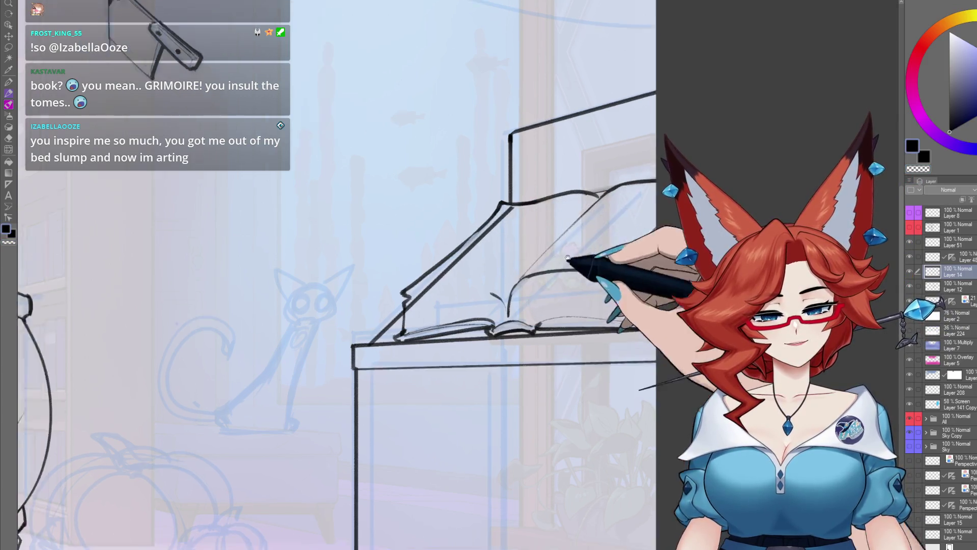
pyautogui.moveTo(603, 260); pyautogui.dragTo(589, 266)
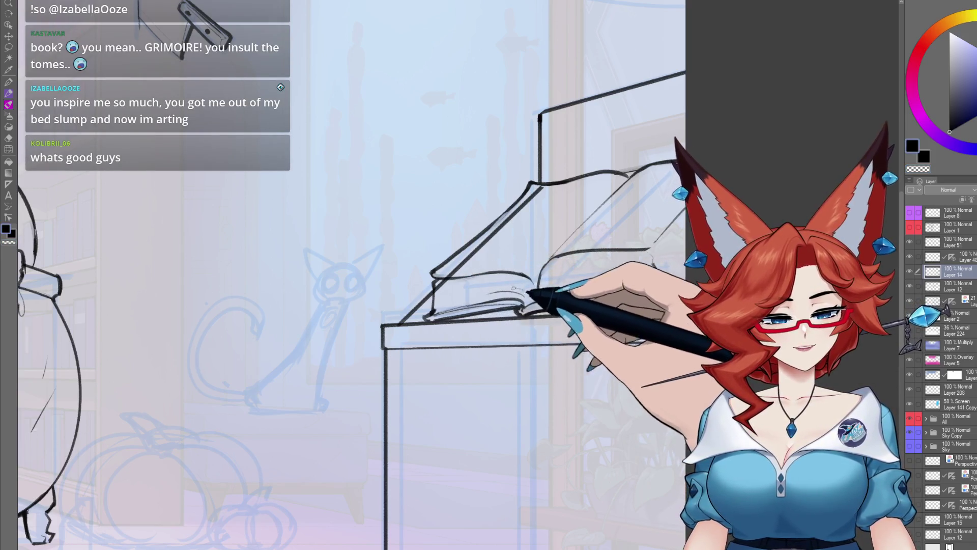
pyautogui.moveTo(626, 276); pyautogui.dragTo(567, 278)
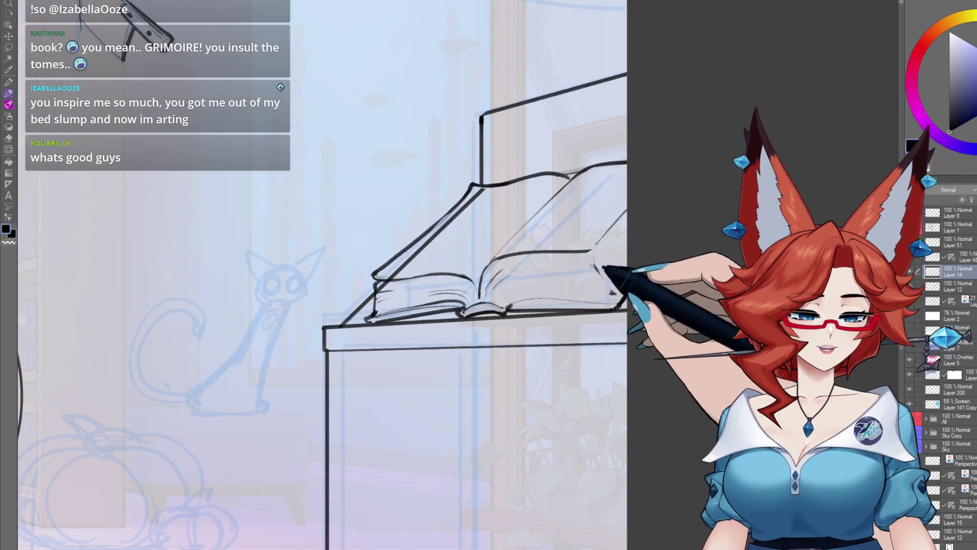
pyautogui.moveTo(549, 260); pyautogui.dragTo(349, 393)
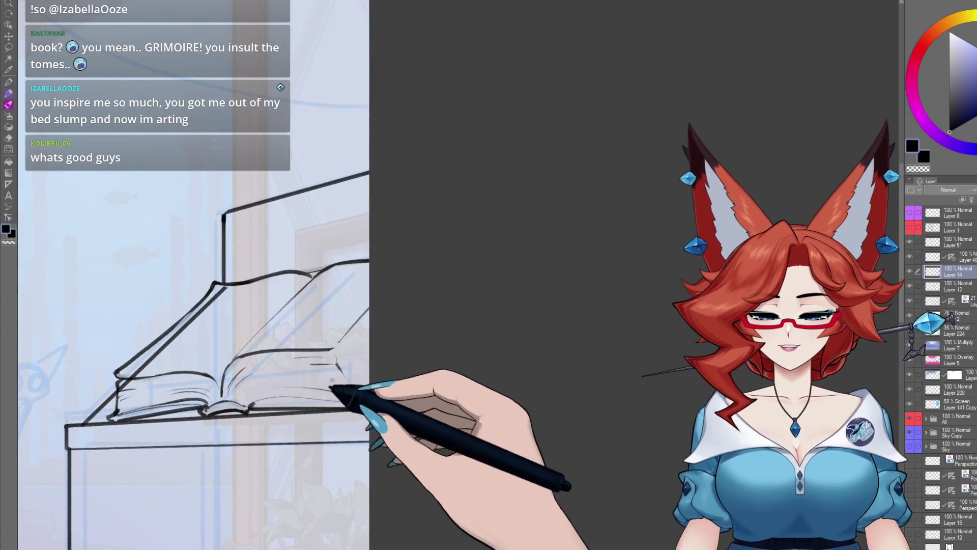
pyautogui.moveTo(368, 323); pyautogui.dragTo(470, 287)
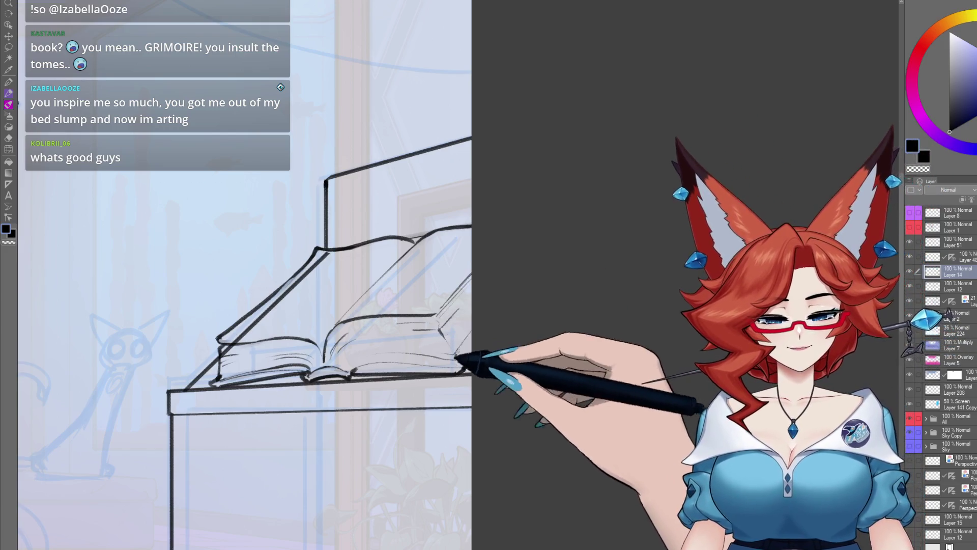
pyautogui.scroll(-2, 459, 356)
pyautogui.moveTo(459, 356); pyautogui.dragTo(537, 335)
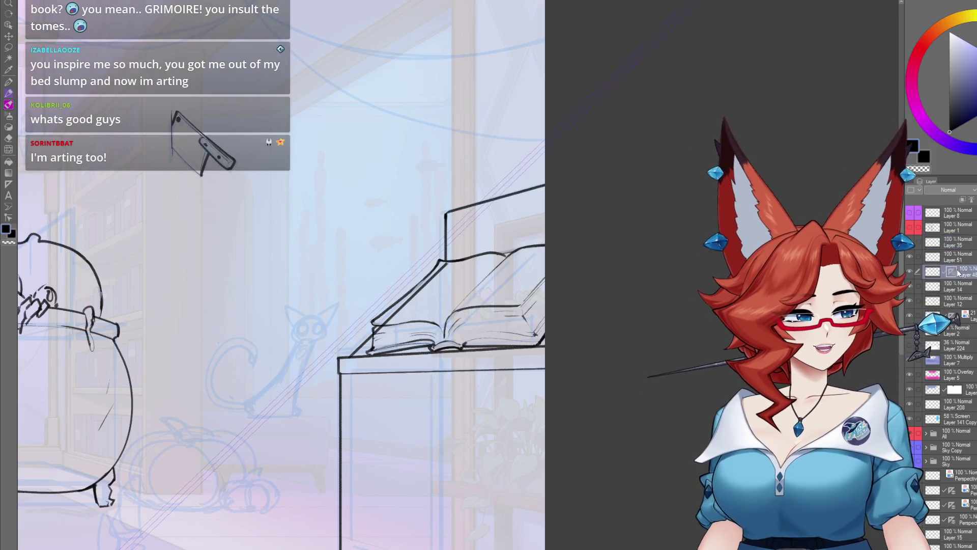
pyautogui.scroll(2, 392, 352)
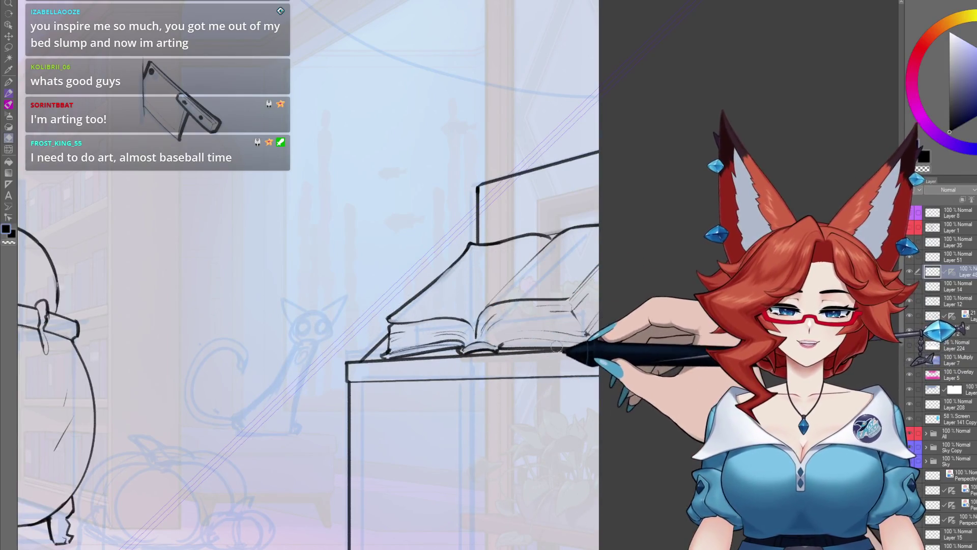
pyautogui.click(960, 261)
pyautogui.click(911, 289)
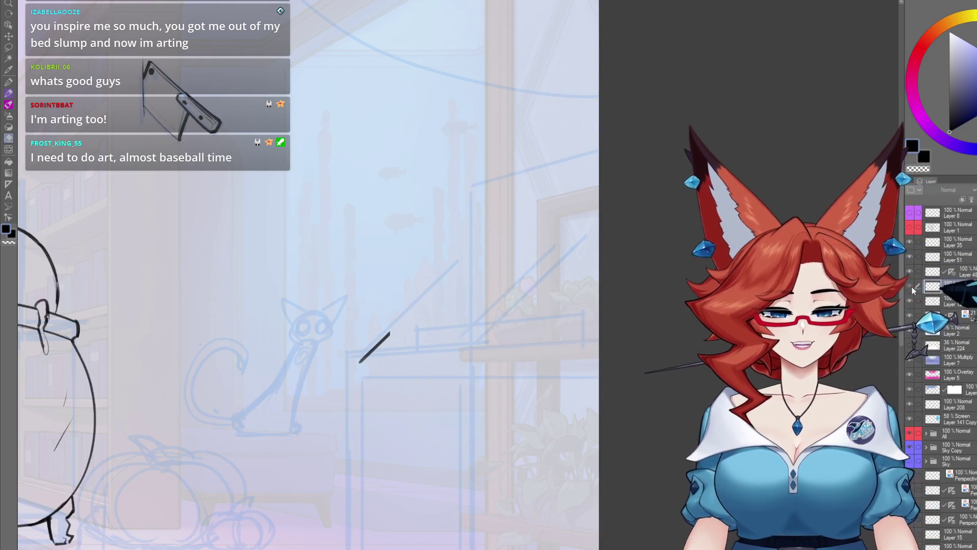
pyautogui.click(911, 288)
pyautogui.scroll(5, 526, 335)
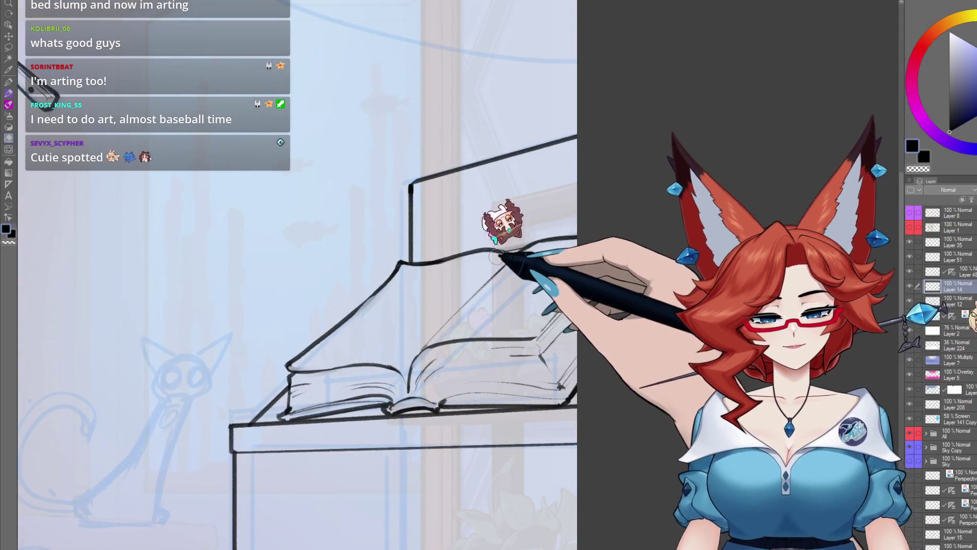
pyautogui.scroll(2, 504, 258)
pyautogui.scroll(2, 443, 285)
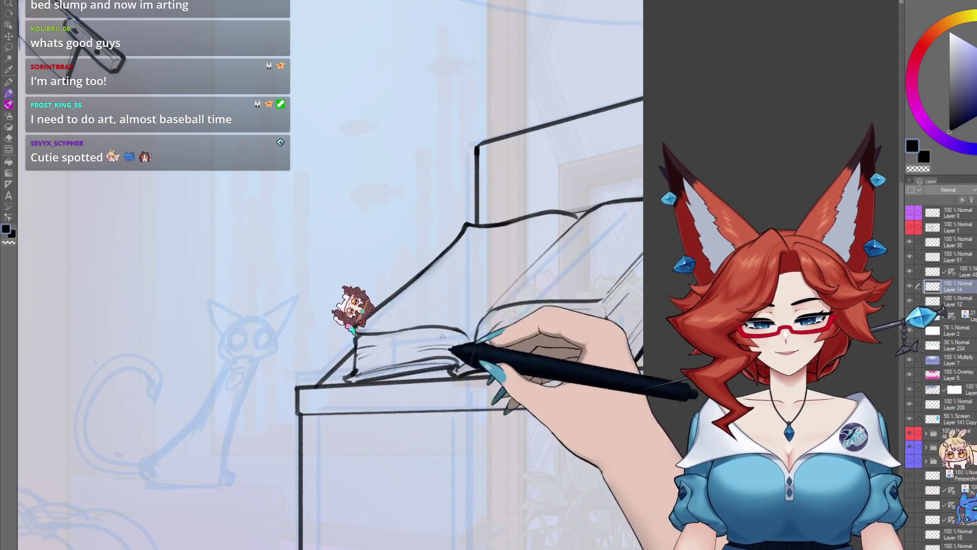
pyautogui.moveTo(489, 311)
pyautogui.mouseDown()
pyautogui.moveTo(476, 324)
pyautogui.moveTo(507, 313)
pyautogui.mouseUp()
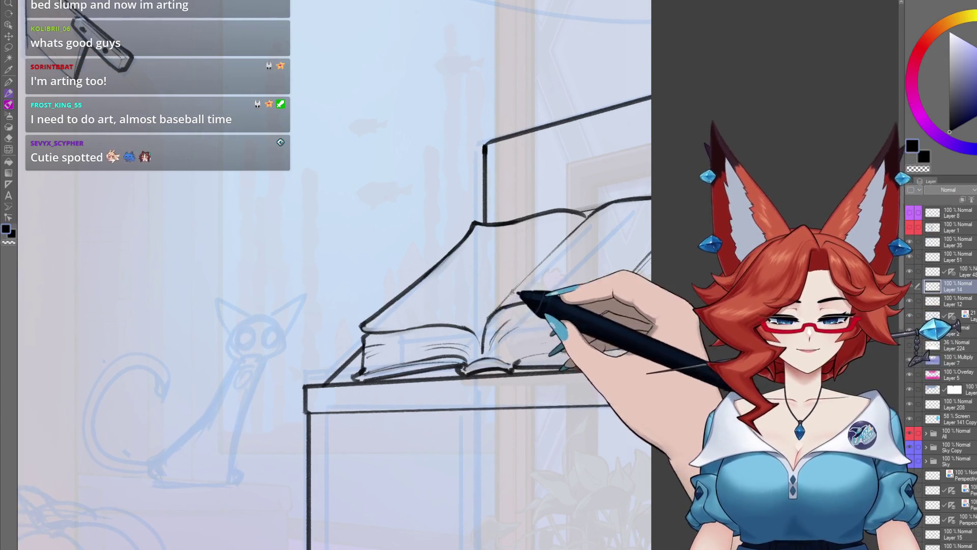
pyautogui.moveTo(508, 322); pyautogui.dragTo(588, 313)
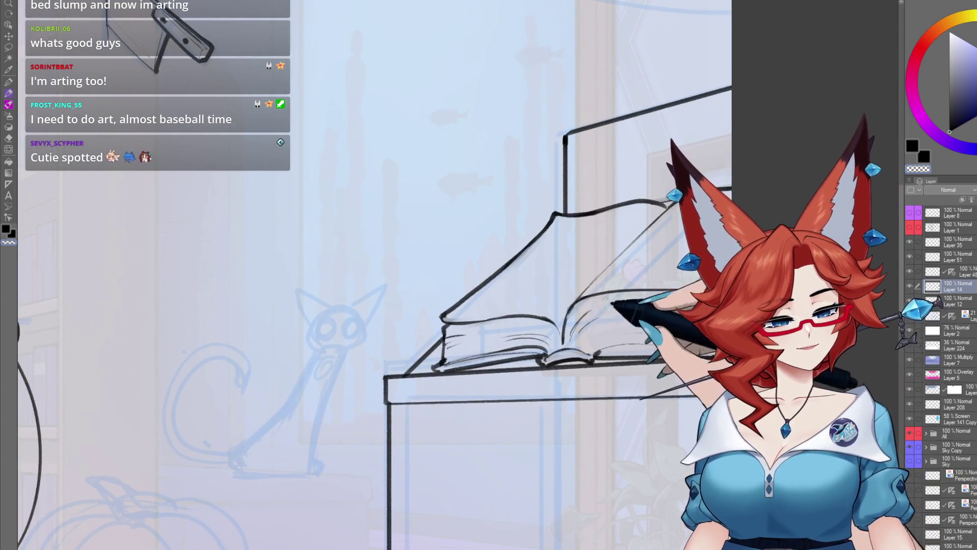
pyautogui.moveTo(585, 301); pyautogui.dragTo(562, 311)
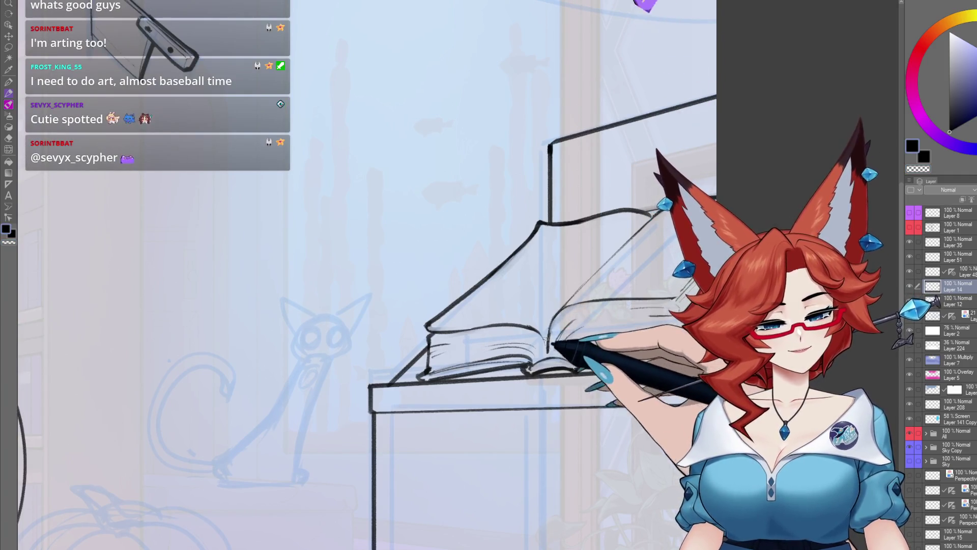
pyautogui.moveTo(560, 314); pyautogui.dragTo(558, 312)
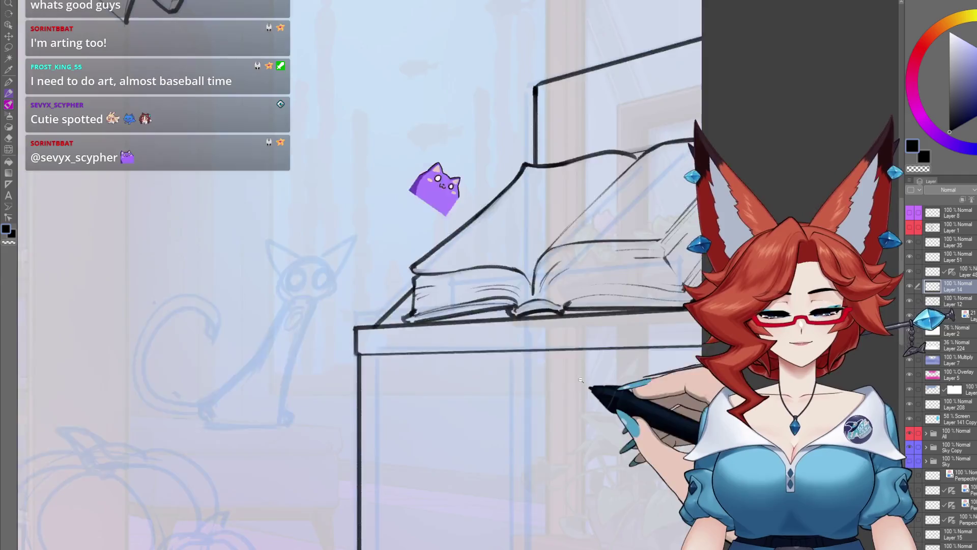
pyautogui.scroll(-3, 550, 391)
pyautogui.scroll(3, 492, 253)
pyautogui.moveTo(603, 388); pyautogui.dragTo(562, 388)
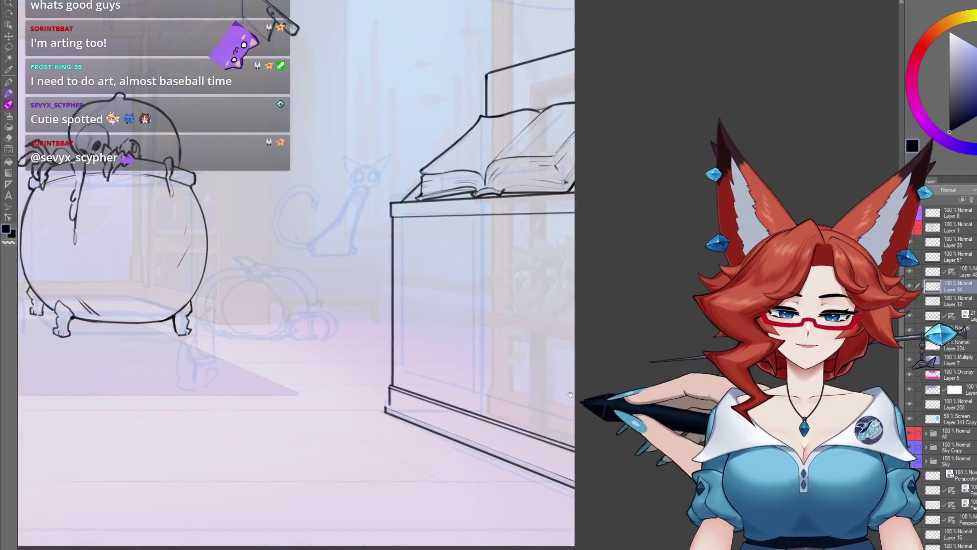
pyautogui.scroll(3, 438, 260)
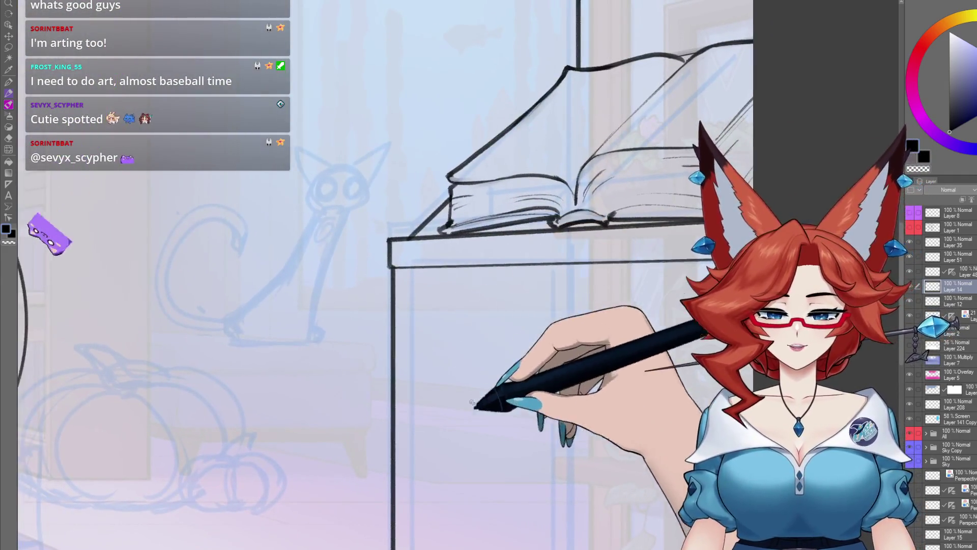
pyautogui.moveTo(562, 515)
pyautogui.mouseDown()
pyautogui.moveTo(518, 430)
pyautogui.moveTo(528, 465)
pyautogui.mouseUp()
pyautogui.scroll(-2, 518, 431)
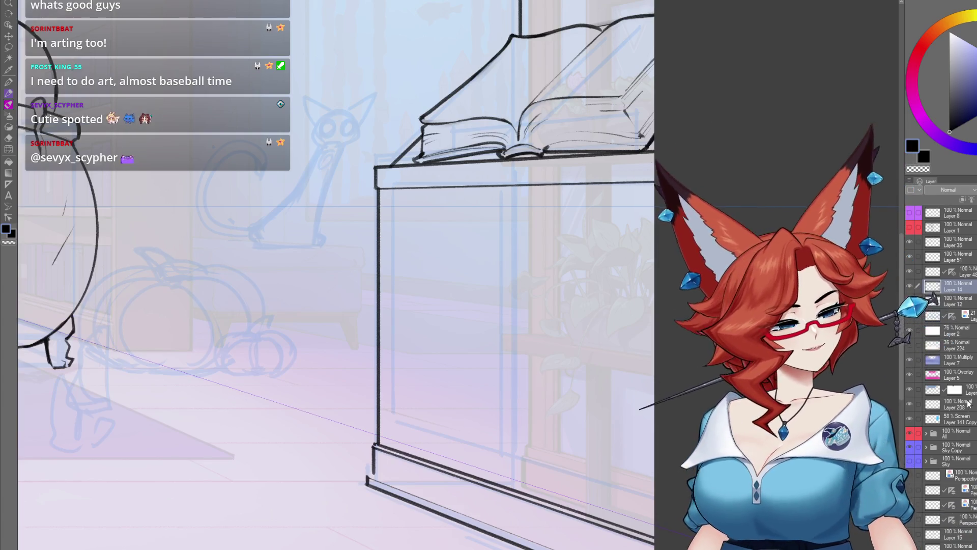
# Ink the left inner panel edge and bottom plus the double-line center divider on the cabinet front.
pyautogui.moveTo(433, 330); pyautogui.dragTo(343, 296)
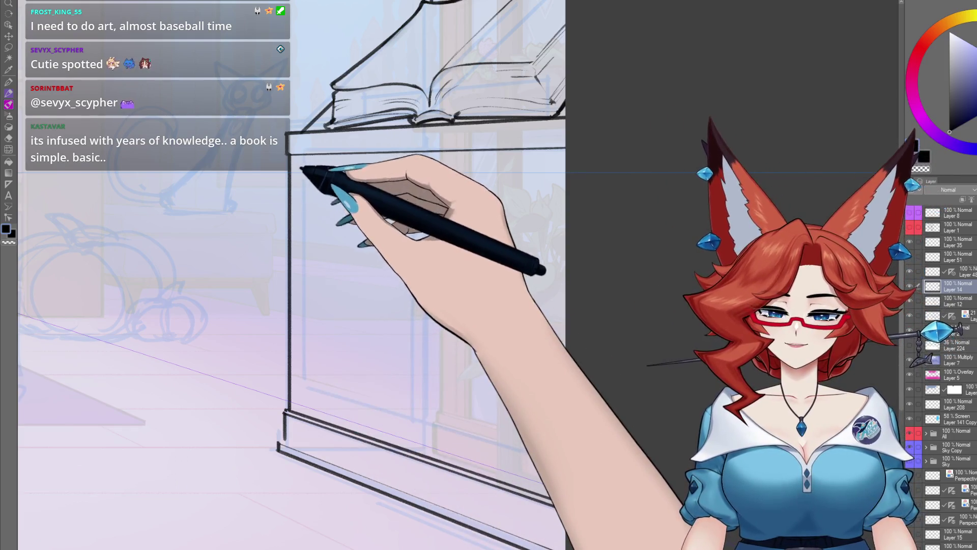
pyautogui.moveTo(304, 175)
pyautogui.mouseDown()
pyautogui.moveTo(304, 388)
pyautogui.moveTo(501, 443)
pyautogui.mouseUp()
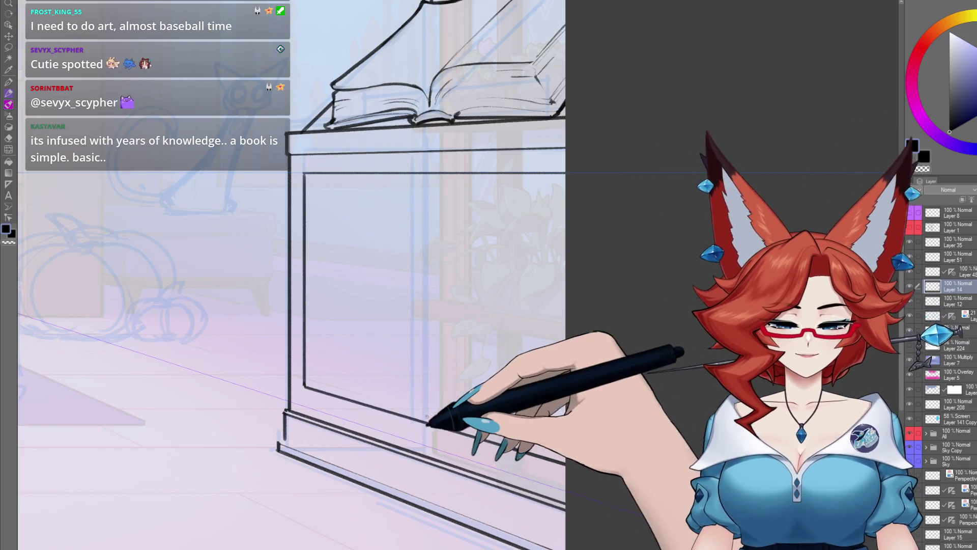
pyautogui.moveTo(426, 176); pyautogui.dragTo(426, 392)
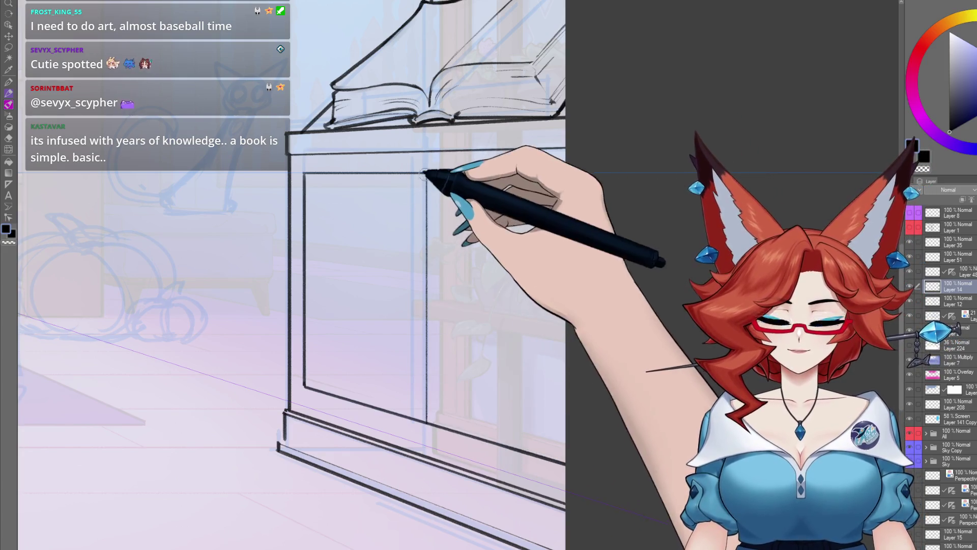
pyautogui.moveTo(426, 176); pyautogui.dragTo(429, 371)
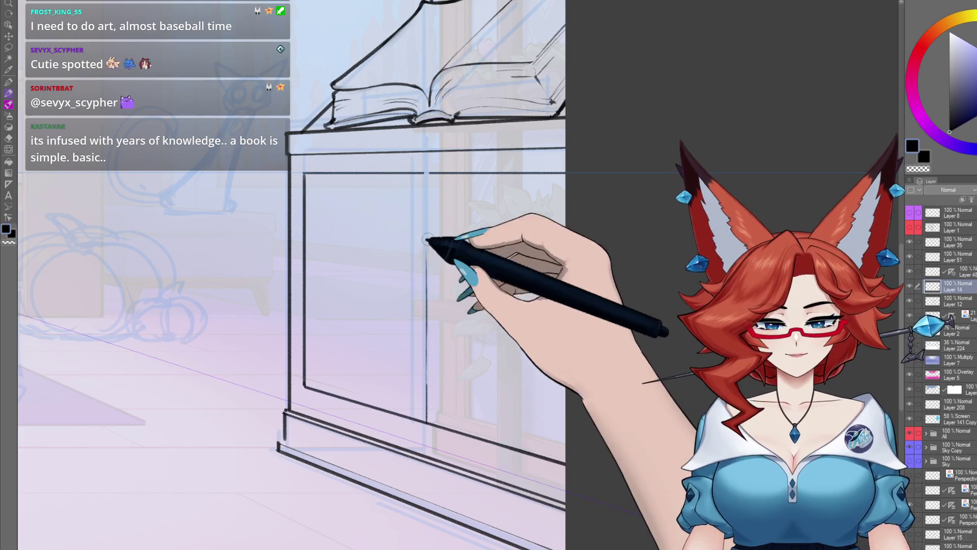
pyautogui.moveTo(426, 240); pyautogui.dragTo(428, 436)
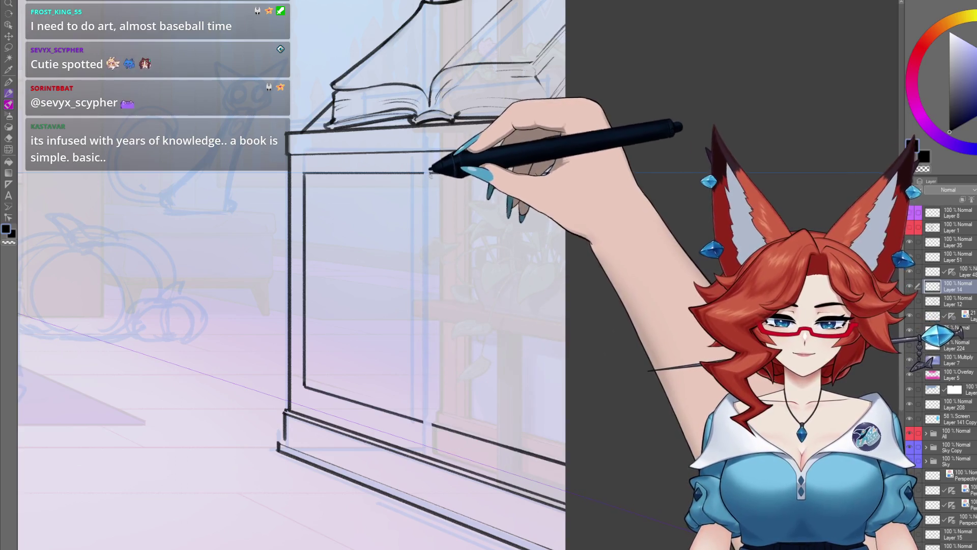
pyautogui.moveTo(432, 174)
pyautogui.mouseDown()
pyautogui.moveTo(429, 422)
pyautogui.moveTo(425, 175)
pyautogui.mouseUp()
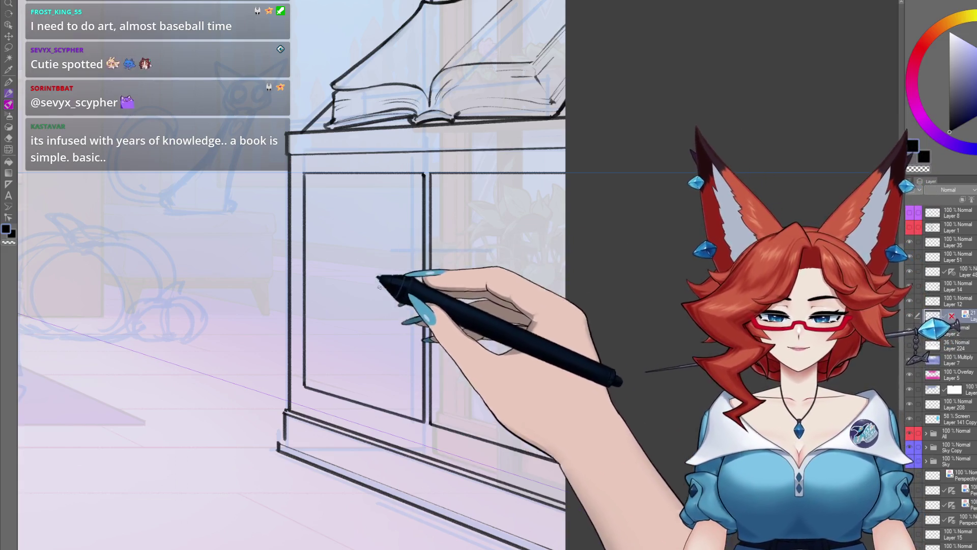
pyautogui.moveTo(570, 446)
pyautogui.mouseDown()
pyautogui.moveTo(911, 415)
pyautogui.moveTo(598, 462)
pyautogui.mouseUp()
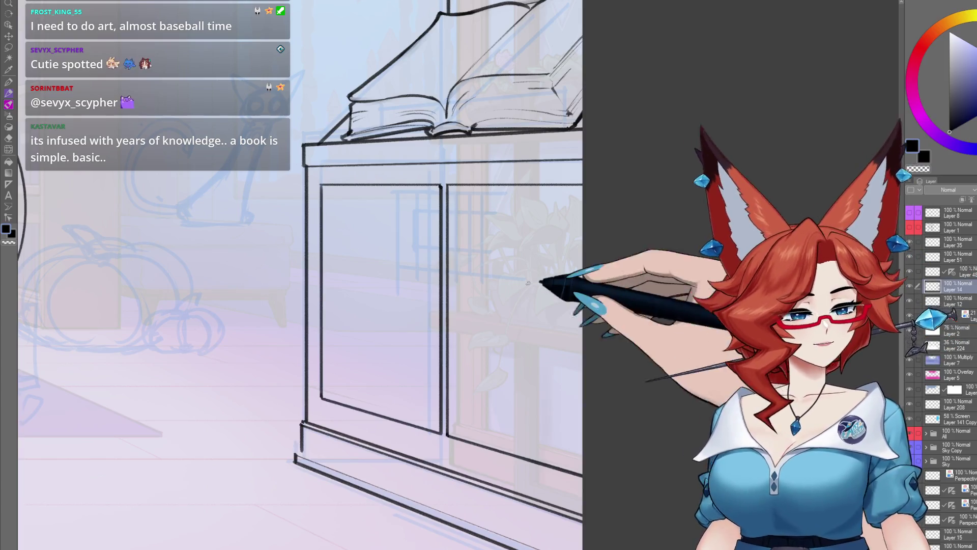
# Zoom in and ink a curved handle on the left door and another on the right door.
pyautogui.hotkey('ctrl', '+')
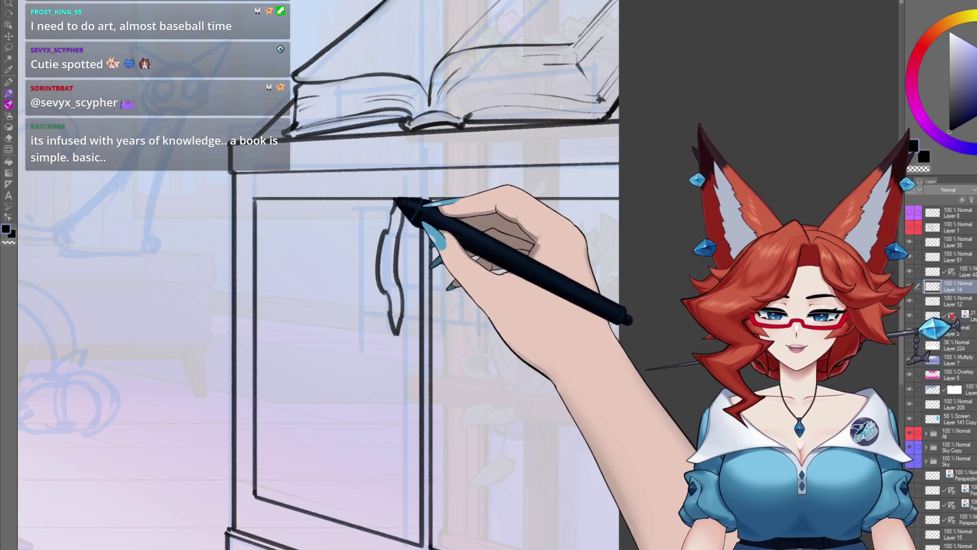
pyautogui.moveTo(402, 209); pyautogui.dragTo(393, 203)
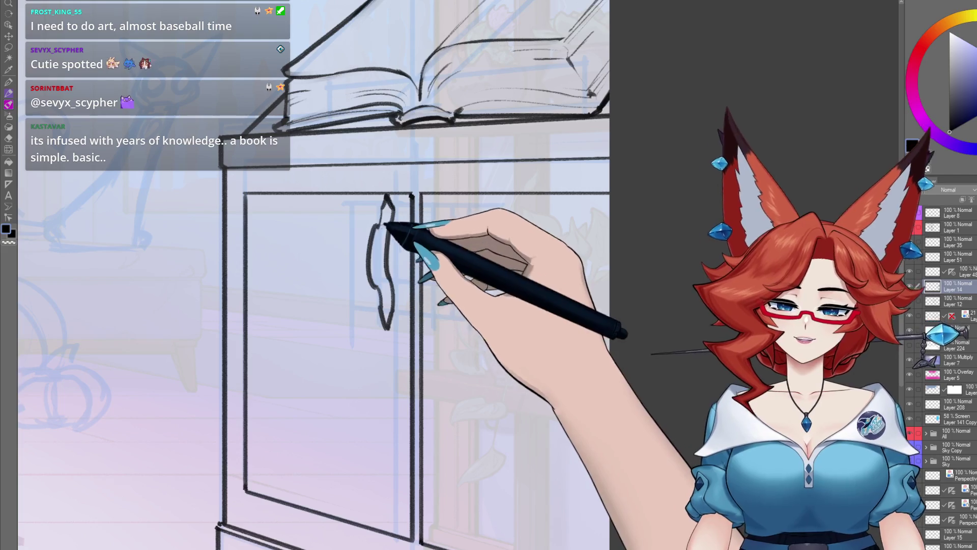
pyautogui.moveTo(448, 187); pyautogui.dragTo(438, 184)
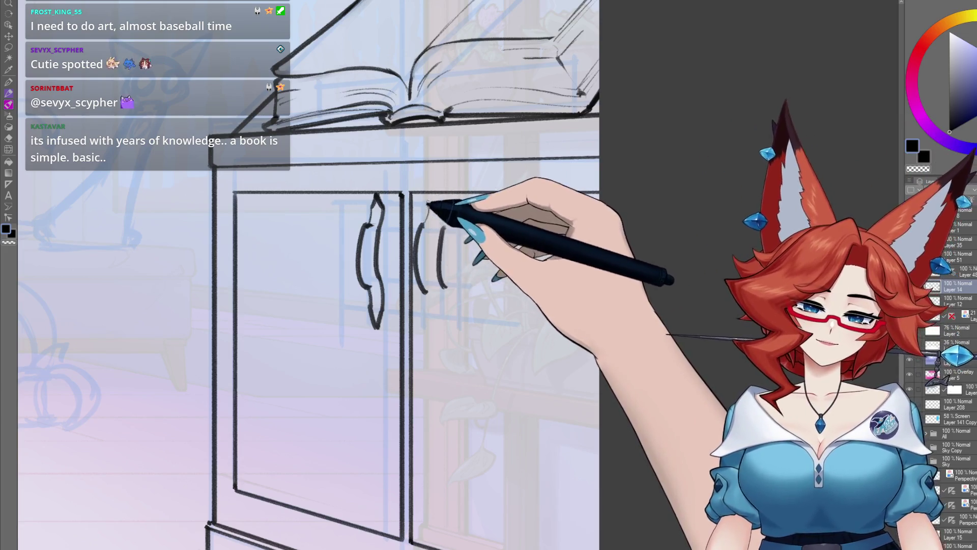
pyautogui.moveTo(441, 230); pyautogui.dragTo(441, 220)
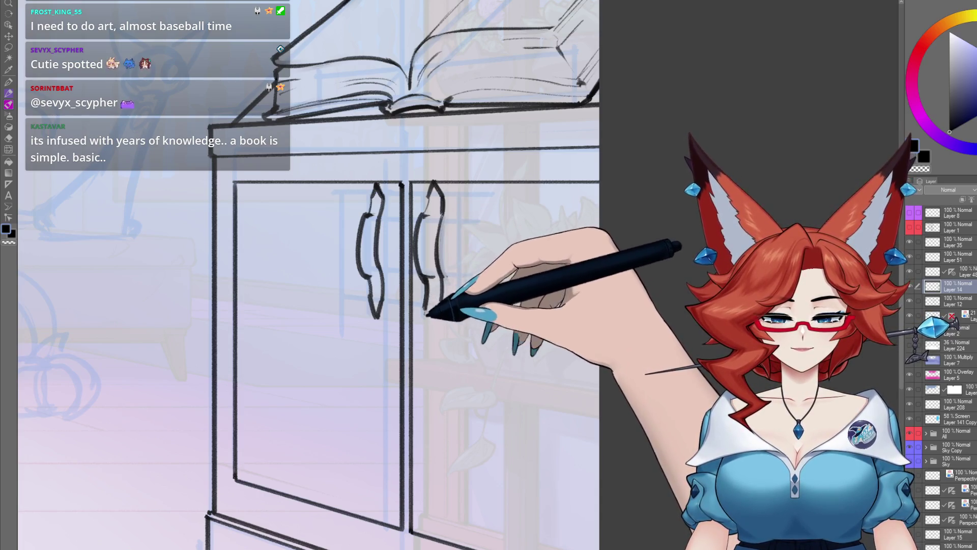
# Zoom out to the whole scene and navigate to the skull and cauldron rim.
pyautogui.hotkey('ctrl', '0')
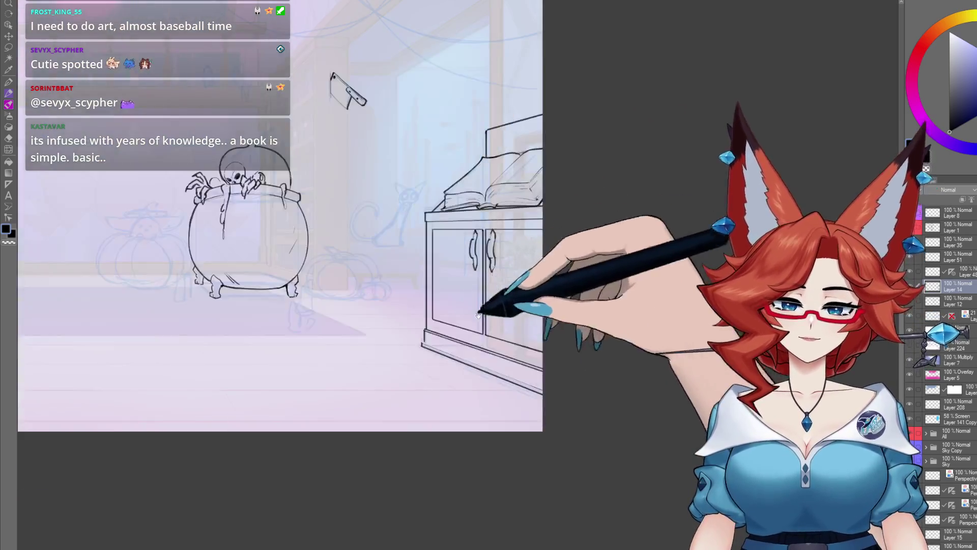
pyautogui.hotkey('ctrl', '-')
pyautogui.scroll(1, 561, 396)
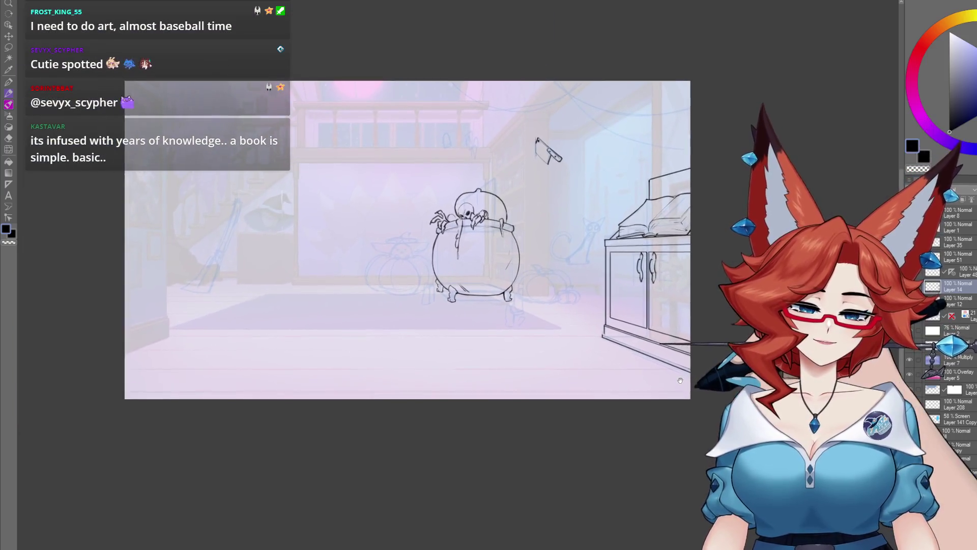
pyautogui.scroll(2, 561, 397)
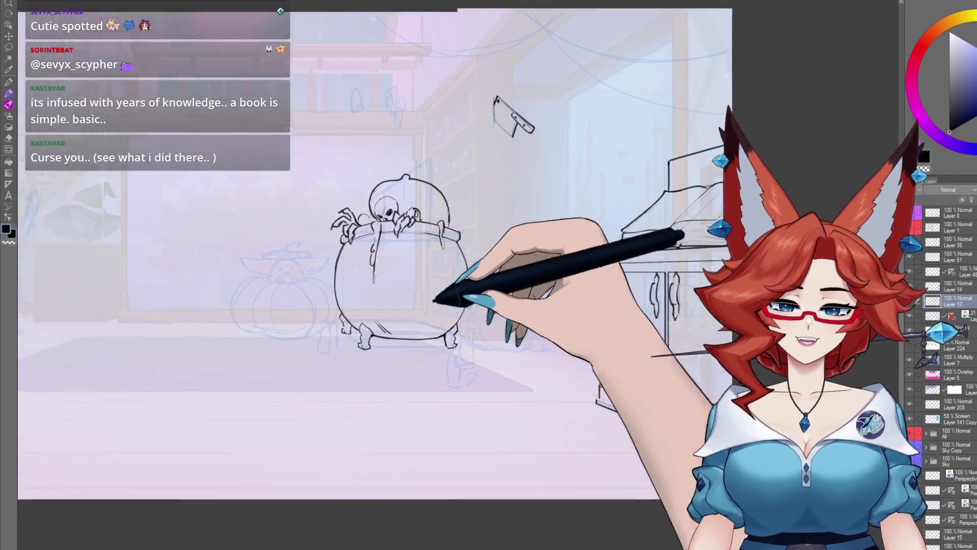
pyautogui.scroll(5, 507, 319)
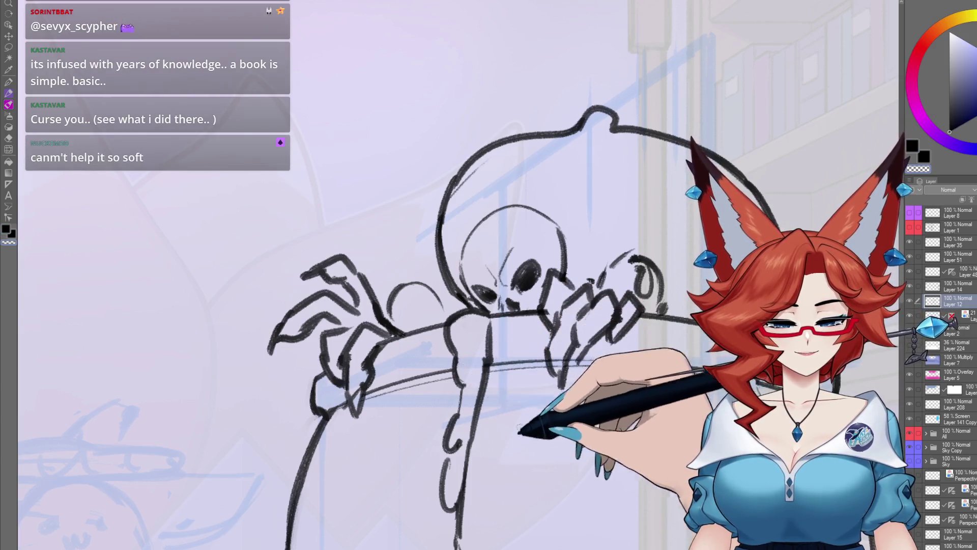
pyautogui.moveTo(498, 415); pyautogui.dragTo(429, 394)
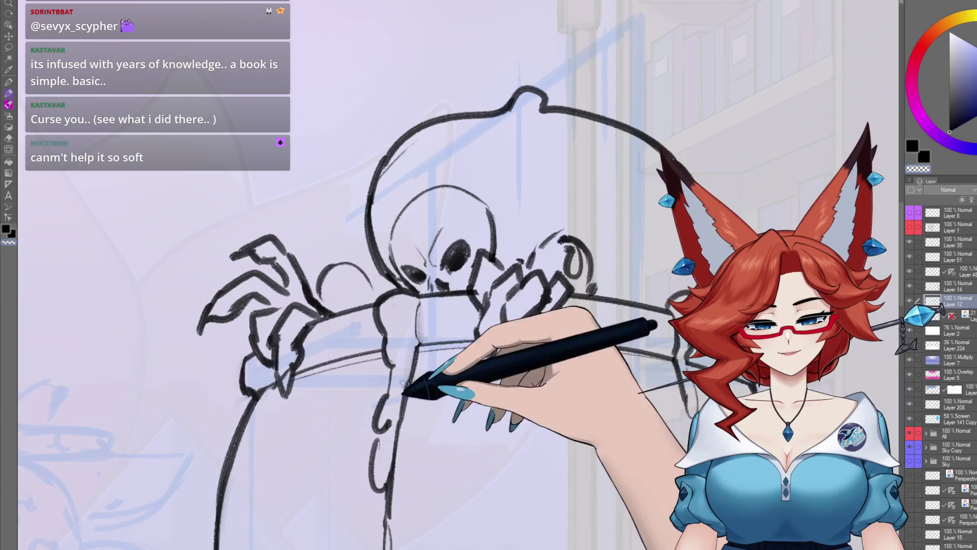
pyautogui.hotkey('ctrl', '0')
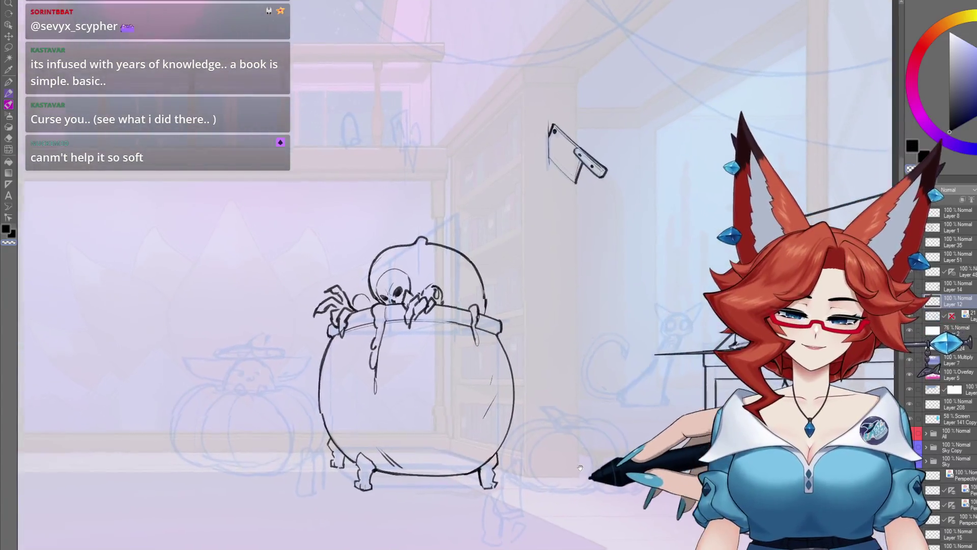
pyautogui.scroll(5, 568, 387)
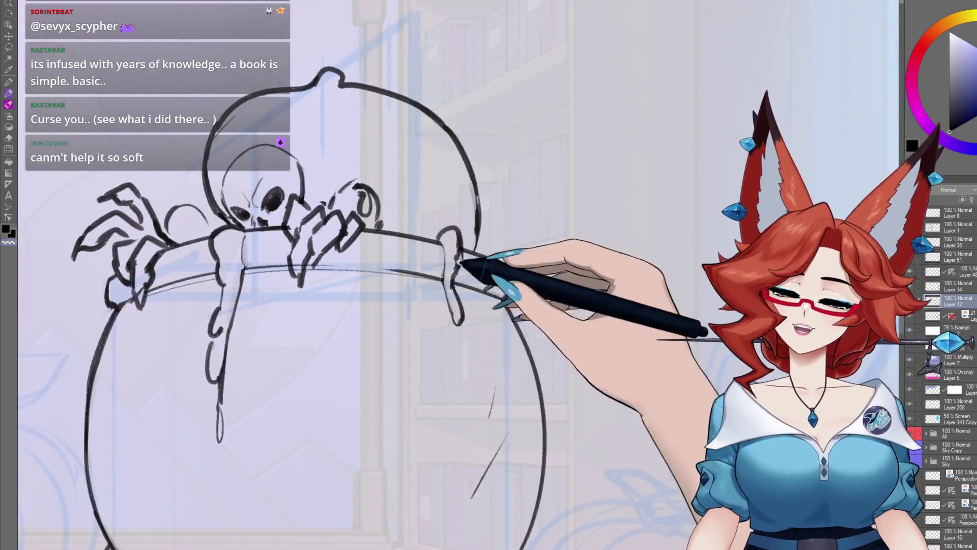
pyautogui.scroll(3, 465, 251)
pyautogui.scroll(-5, 461, 335)
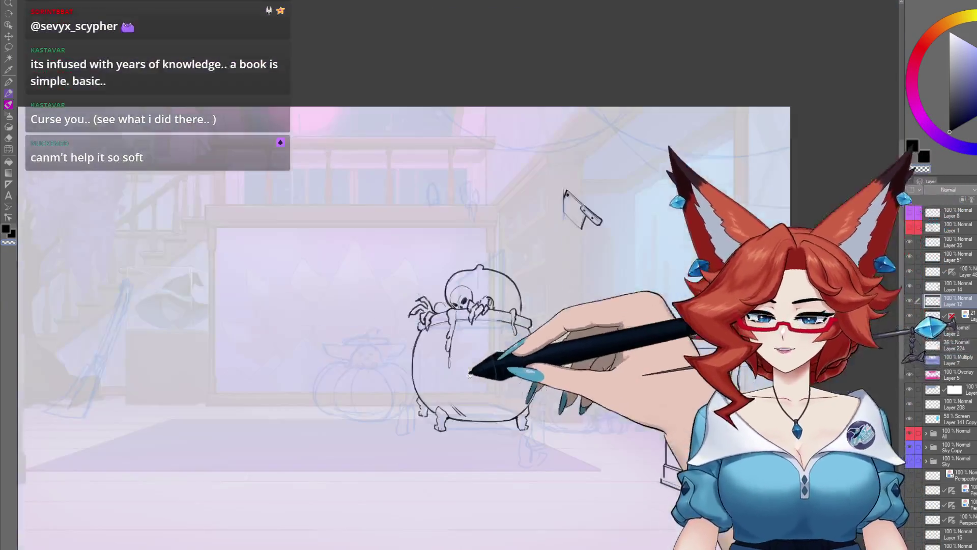
pyautogui.scroll(3, 497, 266)
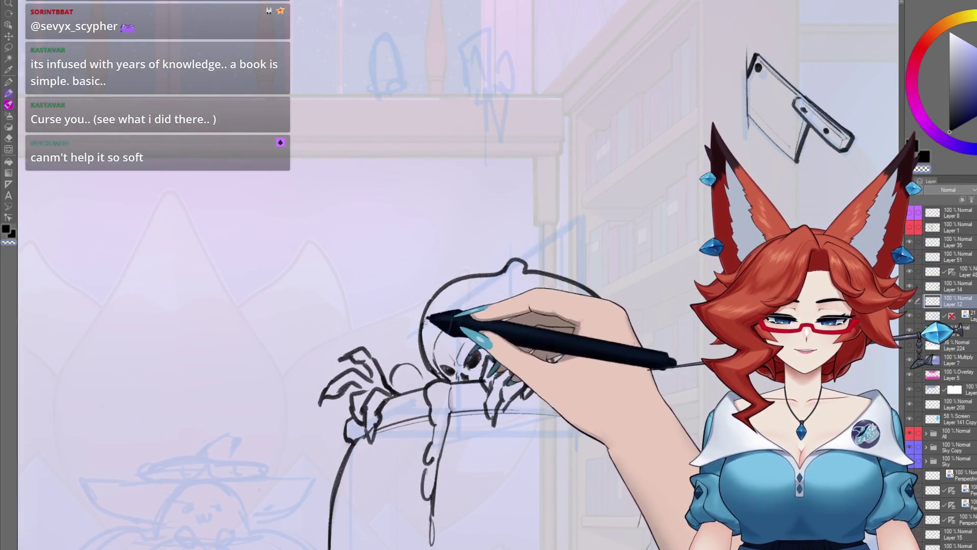
# Redraw the skull's left claw and the cauldron's body outline.
pyautogui.moveTo(432, 362); pyautogui.dragTo(417, 275)
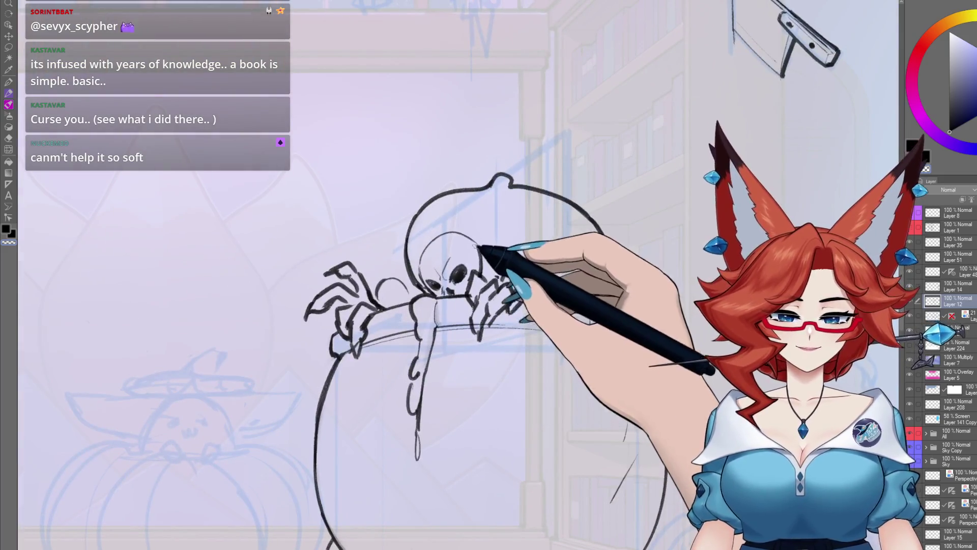
pyautogui.scroll(-3, 421, 272)
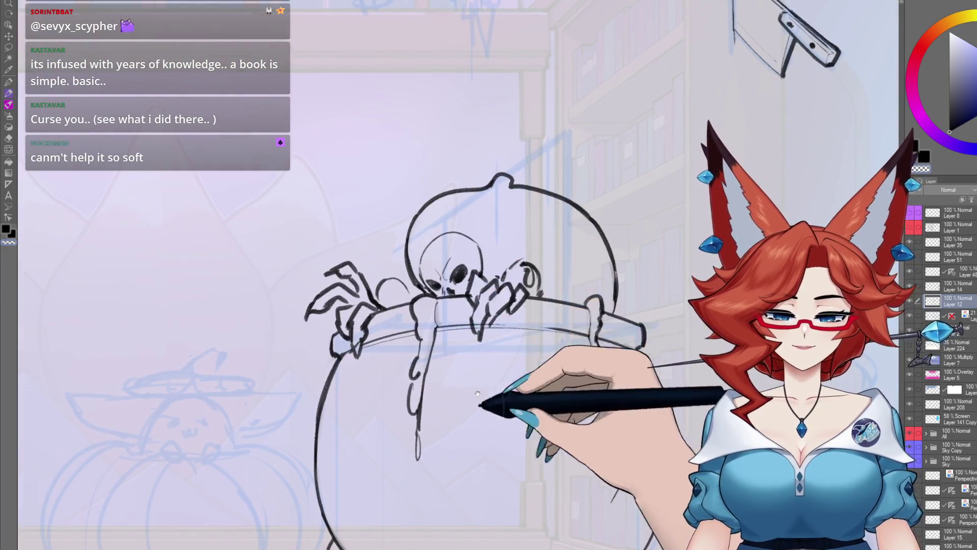
pyautogui.scroll(-2, 432, 331)
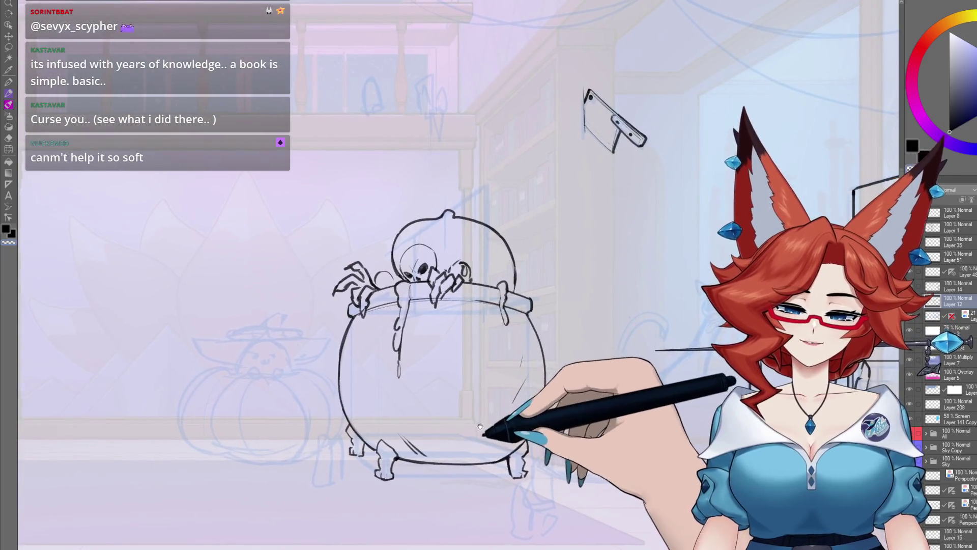
pyautogui.scroll(3, 375, 315)
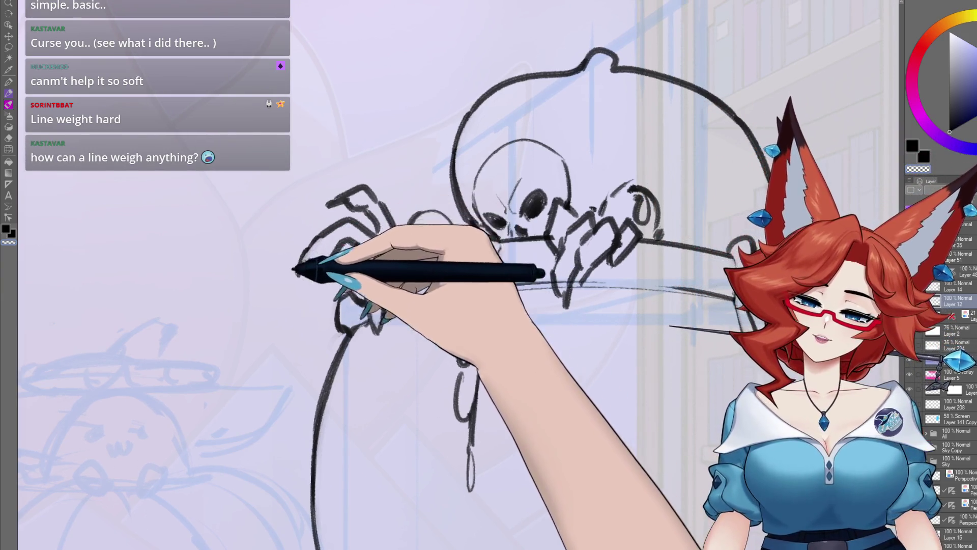
pyautogui.moveTo(313, 235); pyautogui.dragTo(300, 262)
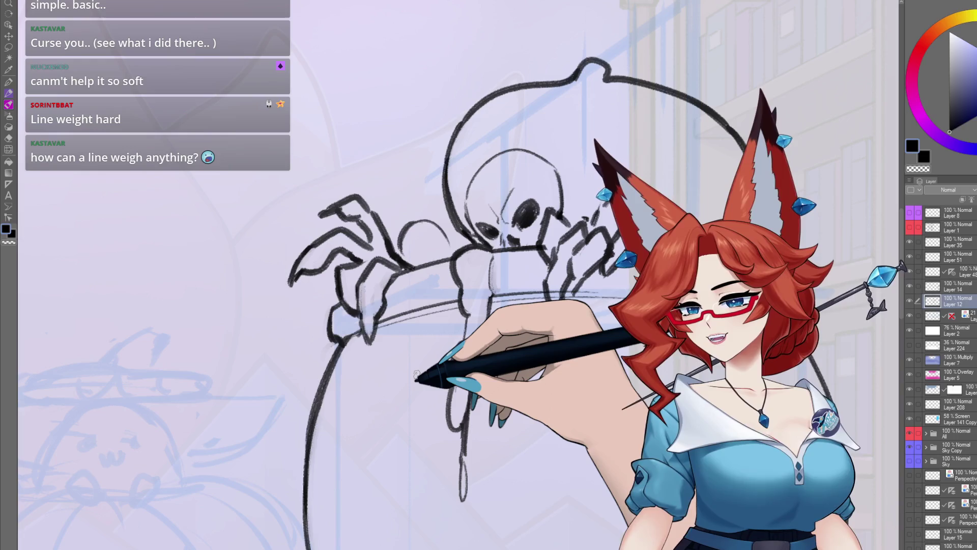
pyautogui.scroll(-5, 417, 374)
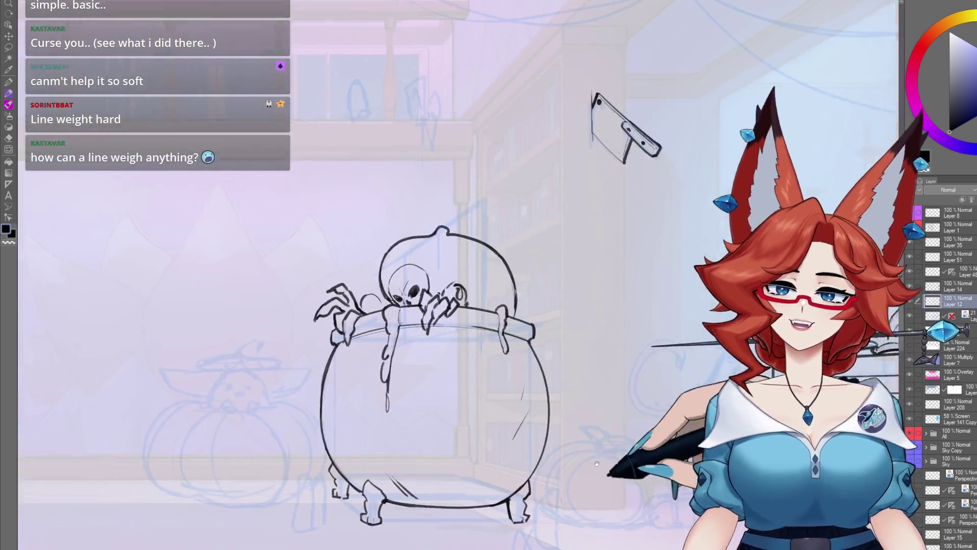
# On Layer 14, ink a hook at the cabinet's lower-left corner.
pyautogui.moveTo(509, 305); pyautogui.dragTo(204, 306)
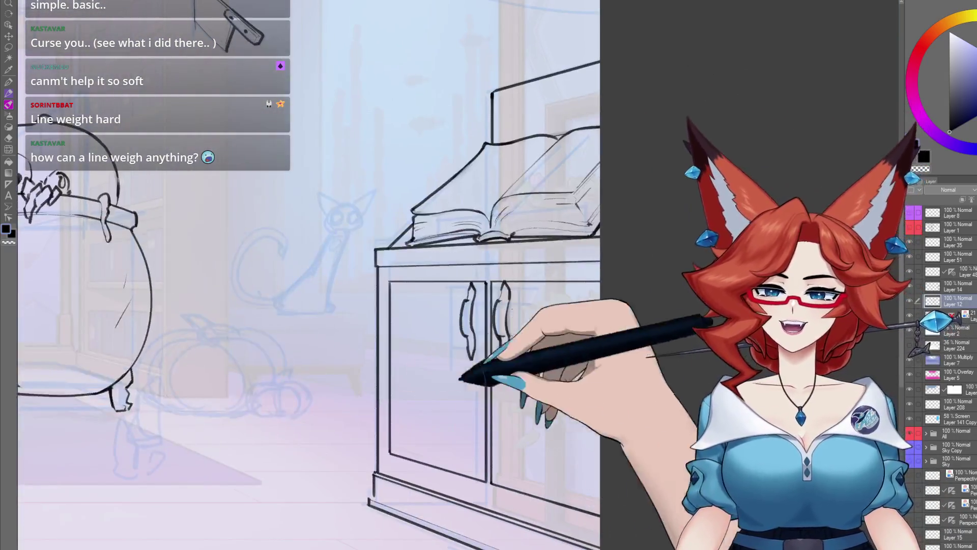
pyautogui.scroll(-5, 565, 351)
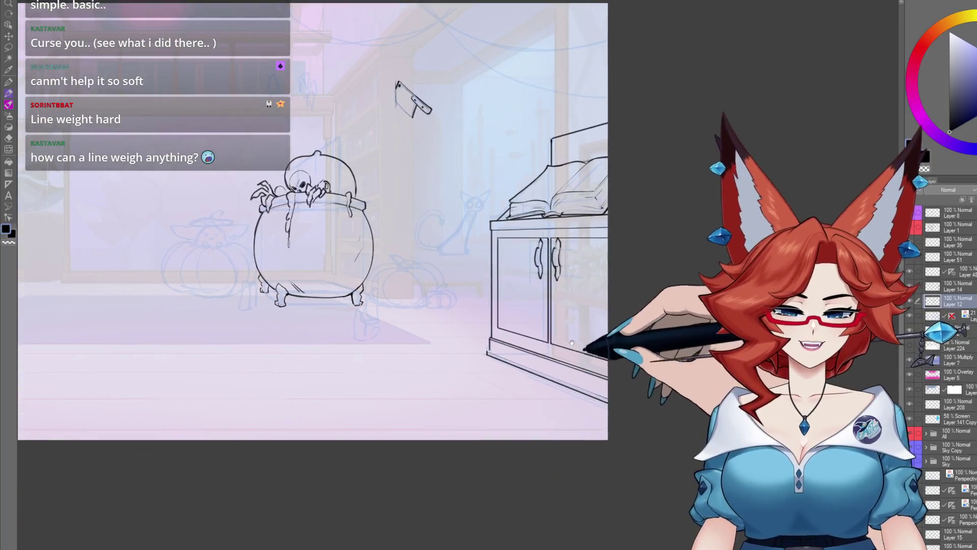
pyautogui.scroll(8, 564, 351)
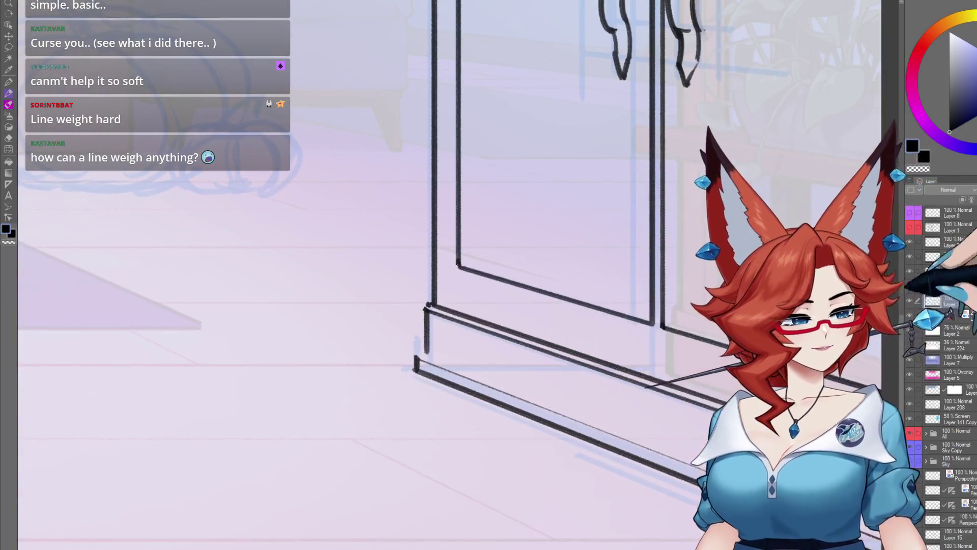
pyautogui.click(912, 288)
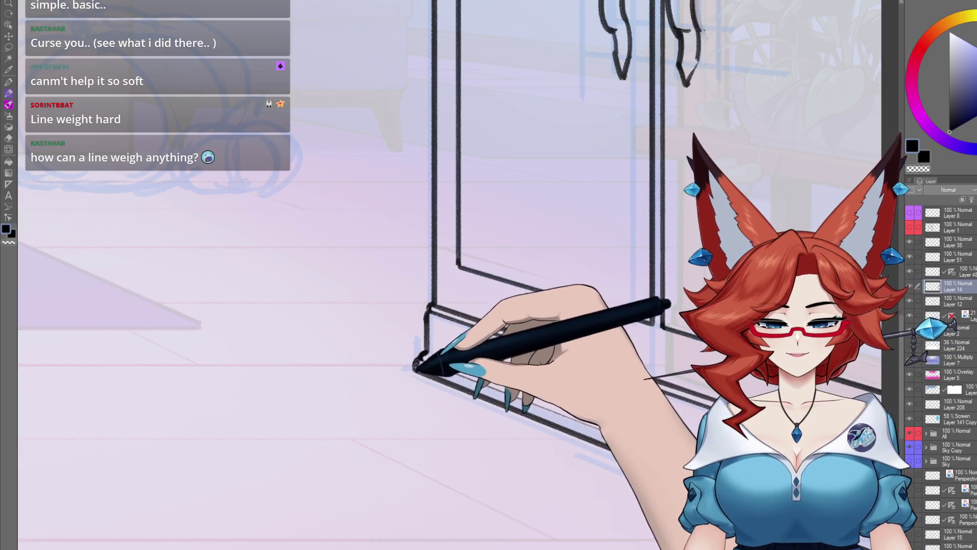
pyautogui.scroll(-3, 415, 365)
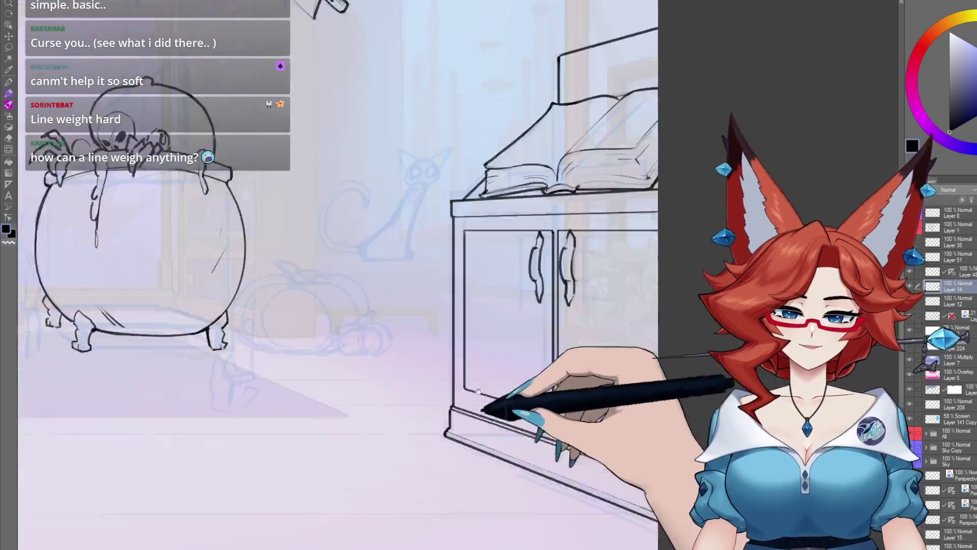
pyautogui.scroll(3, 478, 391)
pyautogui.moveTo(429, 356); pyautogui.dragTo(410, 386)
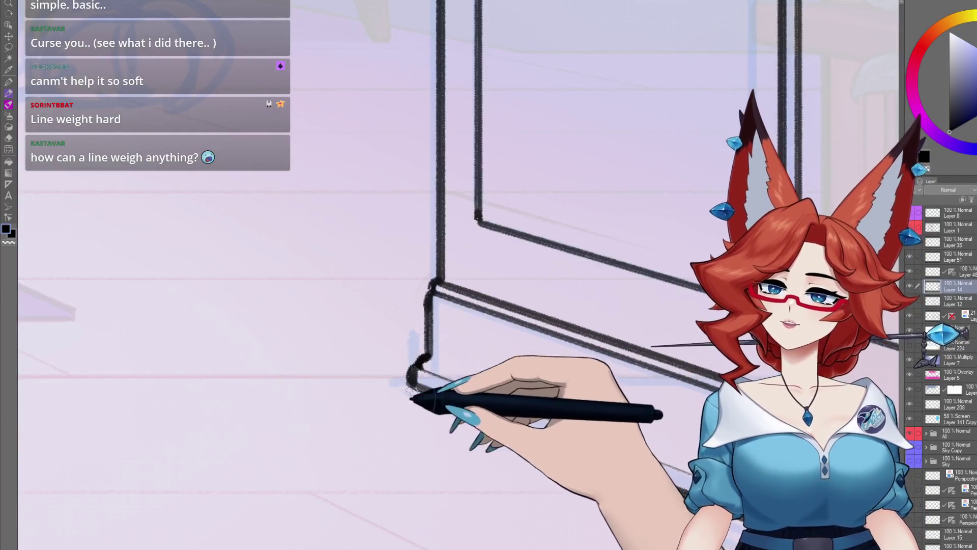
# Pan over the cabinet doors and handles to review the inked edges.
pyautogui.scroll(-3, 457, 339)
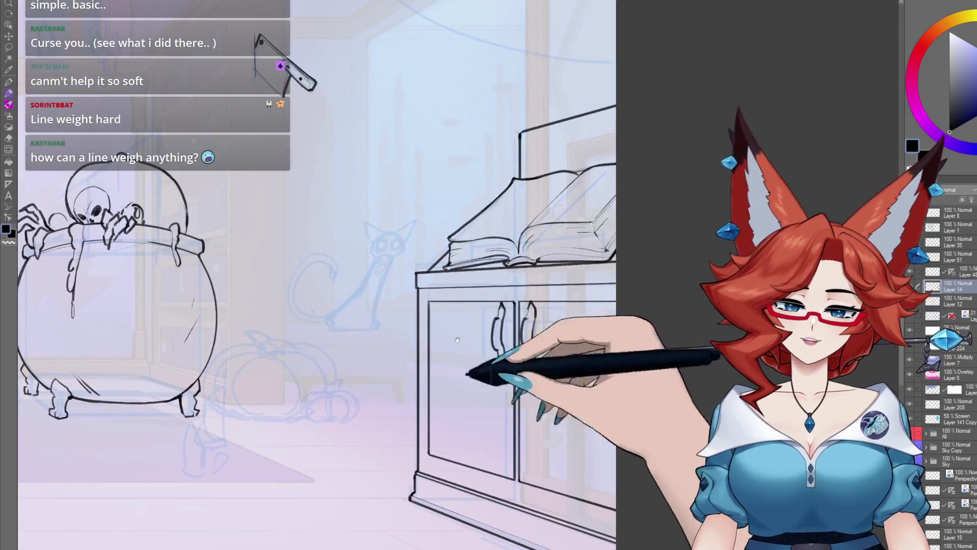
pyautogui.scroll(2, 457, 340)
pyautogui.scroll(1, 432, 272)
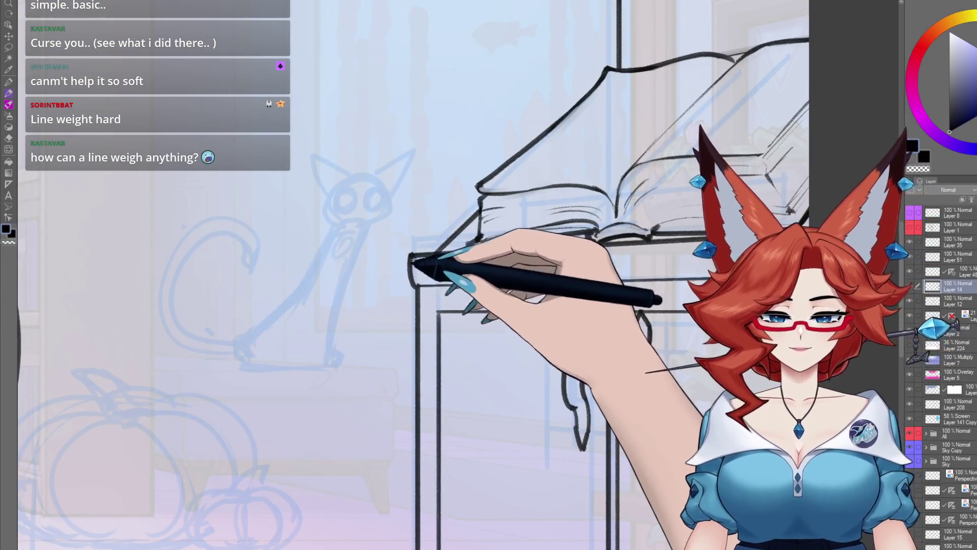
pyautogui.moveTo(489, 275); pyautogui.dragTo(458, 242)
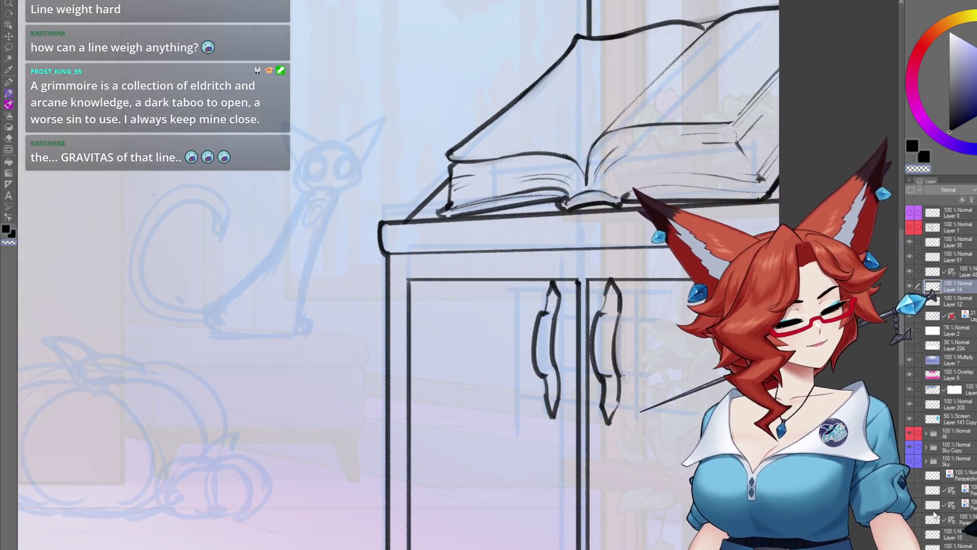
pyautogui.moveTo(489, 275); pyautogui.dragTo(493, 283)
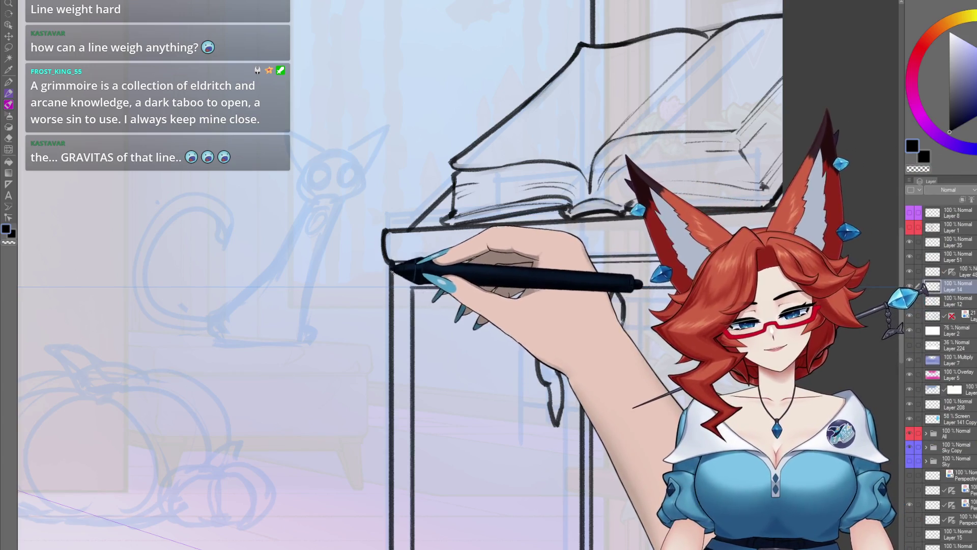
pyautogui.moveTo(425, 404); pyautogui.dragTo(437, 251)
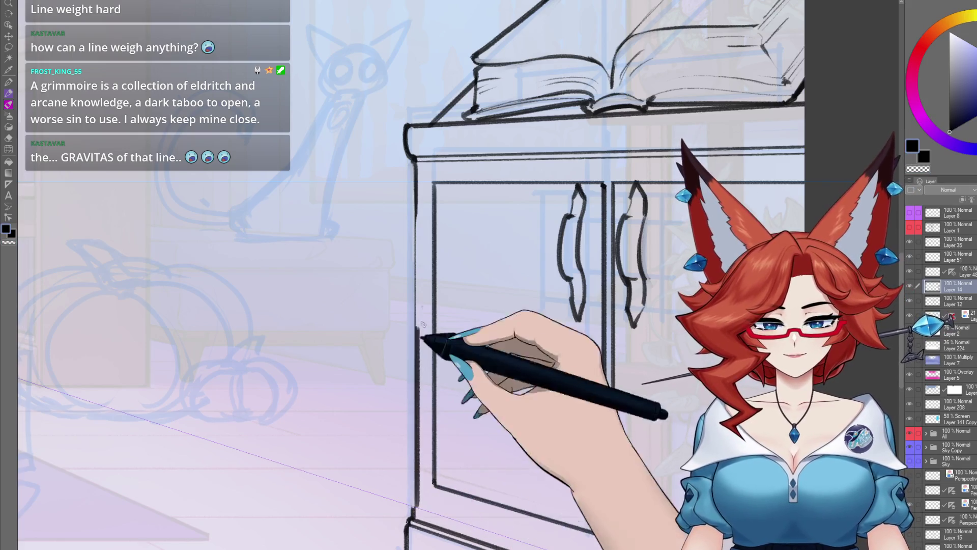
pyautogui.moveTo(425, 201); pyautogui.dragTo(424, 195)
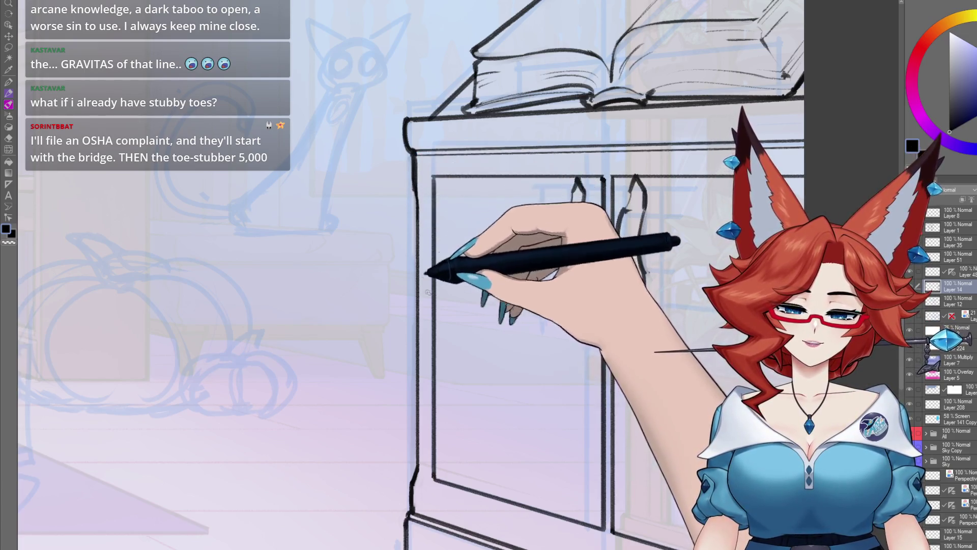
pyautogui.scroll(-5, 425, 266)
pyautogui.moveTo(505, 446); pyautogui.dragTo(503, 458)
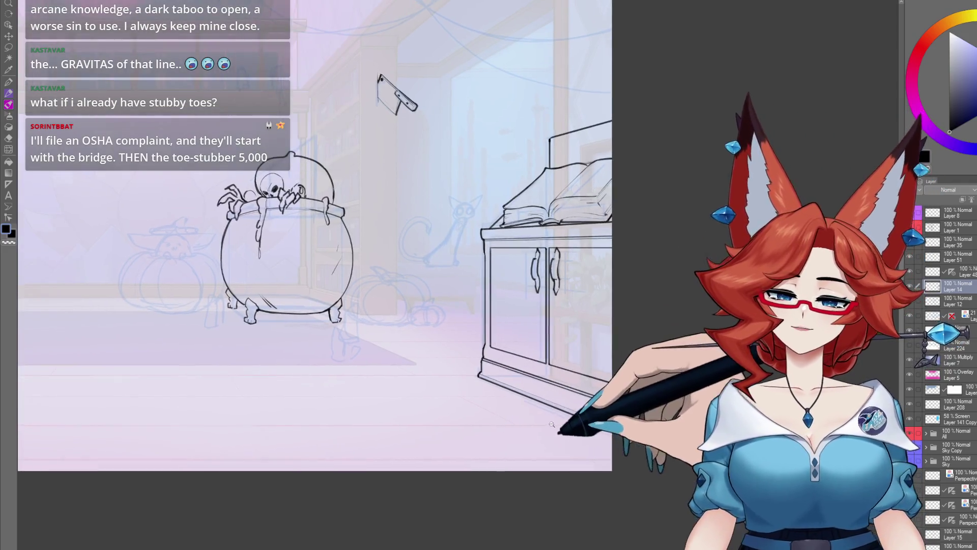
# Pan and zoom from the inked cauldron across to the cabinet, book and cat sketch.
pyautogui.scroll(4, 617, 391)
pyautogui.moveTo(617, 391); pyautogui.dragTo(574, 451)
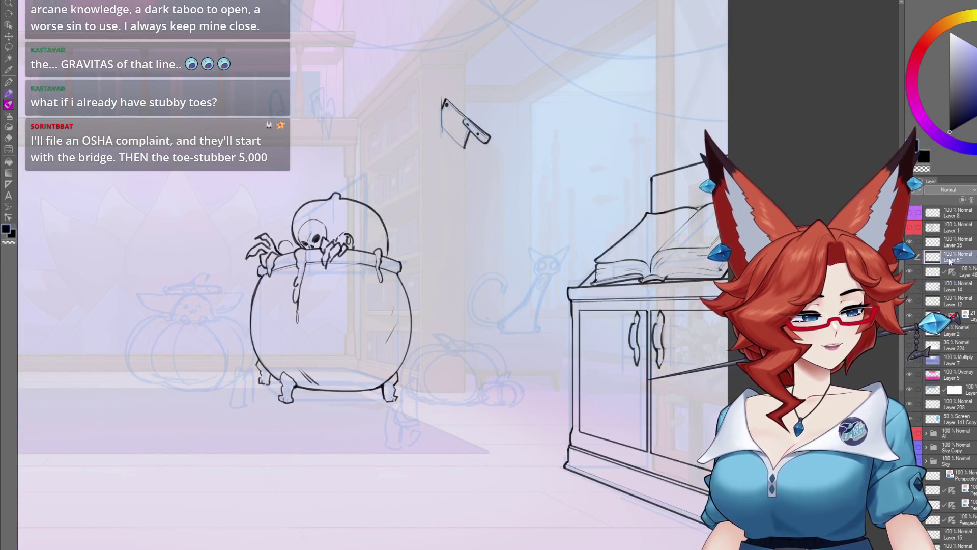
pyautogui.scroll(2, 487, 385)
pyautogui.moveTo(544, 349); pyautogui.dragTo(461, 411)
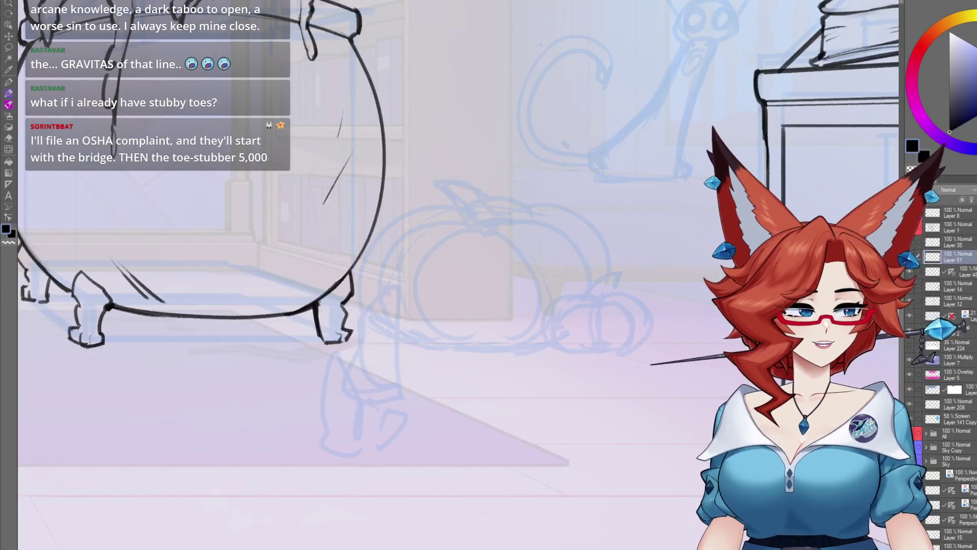
pyautogui.moveTo(459, 448); pyautogui.dragTo(264, 437)
pyautogui.scroll(3, 387, 424)
pyautogui.moveTo(387, 424)
pyautogui.mouseDown()
pyautogui.moveTo(565, 503)
pyautogui.moveTo(580, 547)
pyautogui.mouseUp()
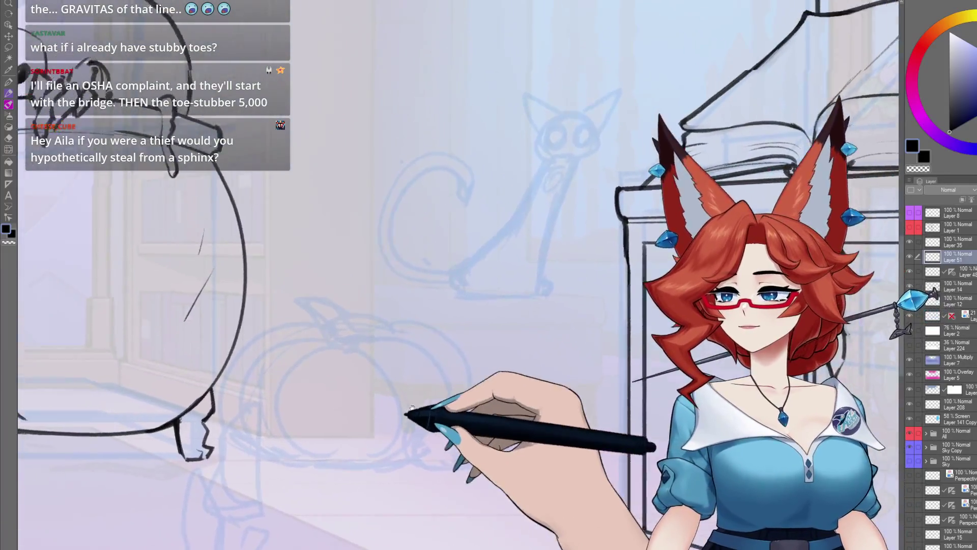
pyautogui.moveTo(351, 415); pyautogui.dragTo(442, 481)
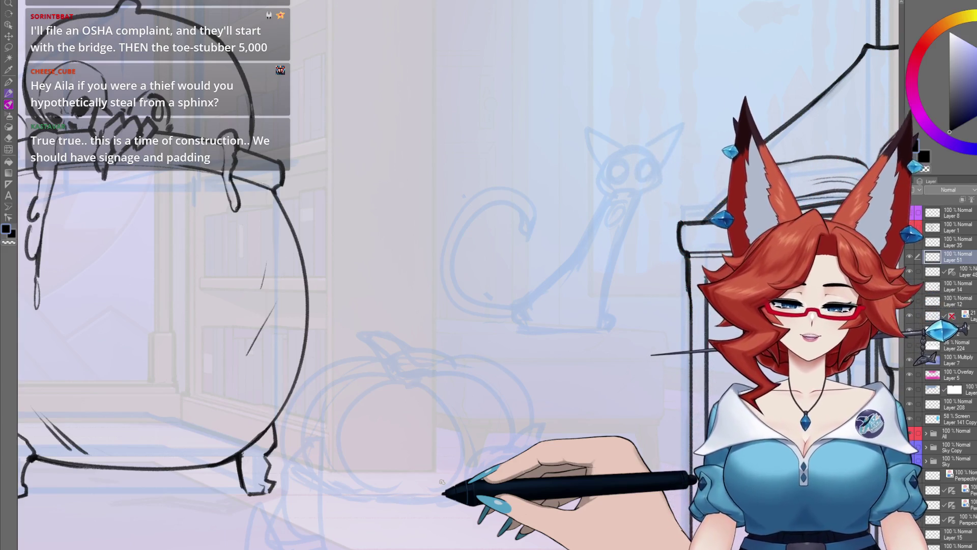
# Briefly show the coloured background scene, then hide it and centre on the cat sketch.
pyautogui.click(910, 331)
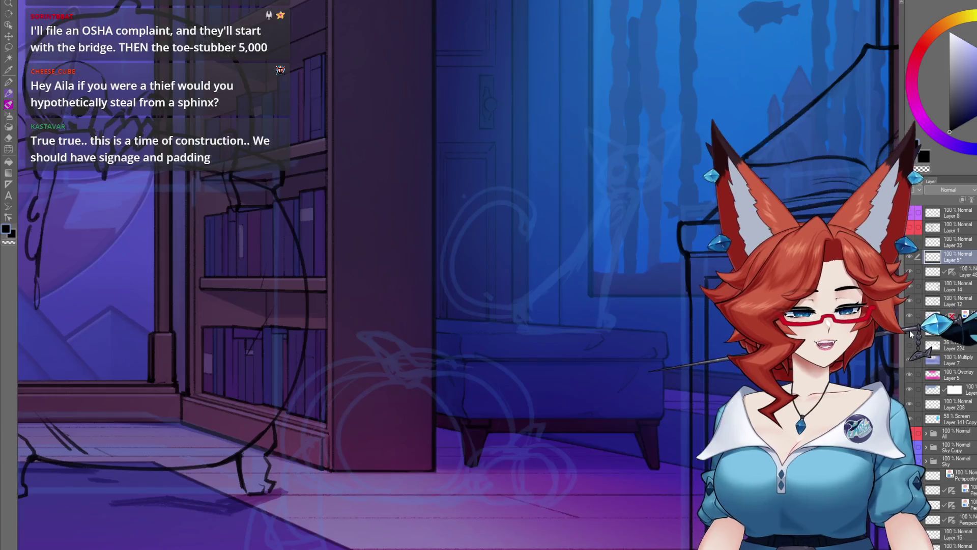
pyautogui.click(910, 331)
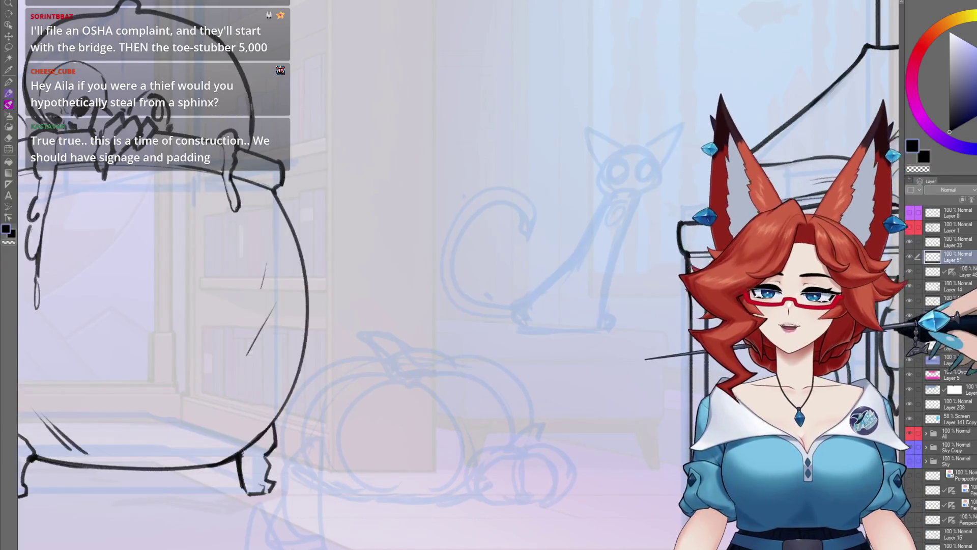
pyautogui.moveTo(636, 331)
pyautogui.mouseDown()
pyautogui.moveTo(508, 362)
pyautogui.moveTo(505, 395)
pyautogui.mouseUp()
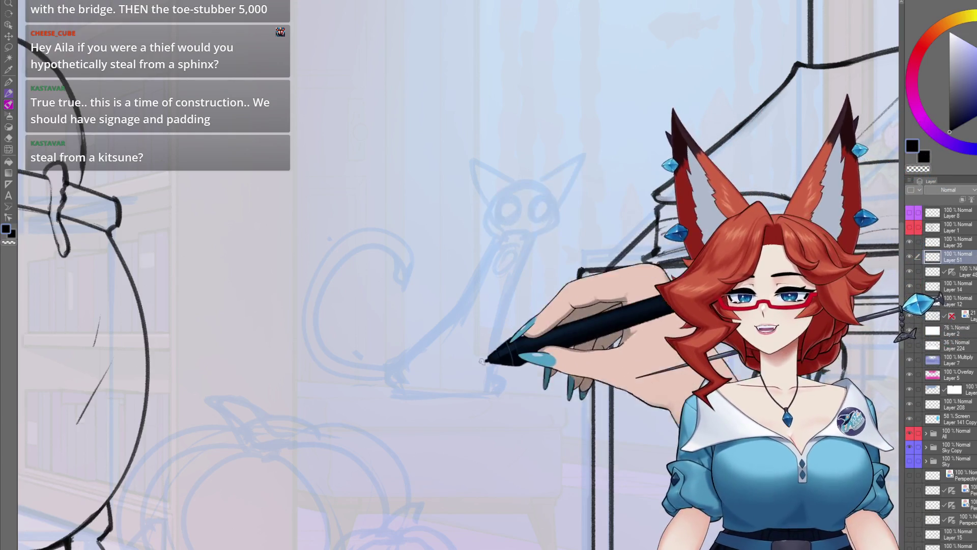
pyautogui.moveTo(514, 367); pyautogui.dragTo(454, 403)
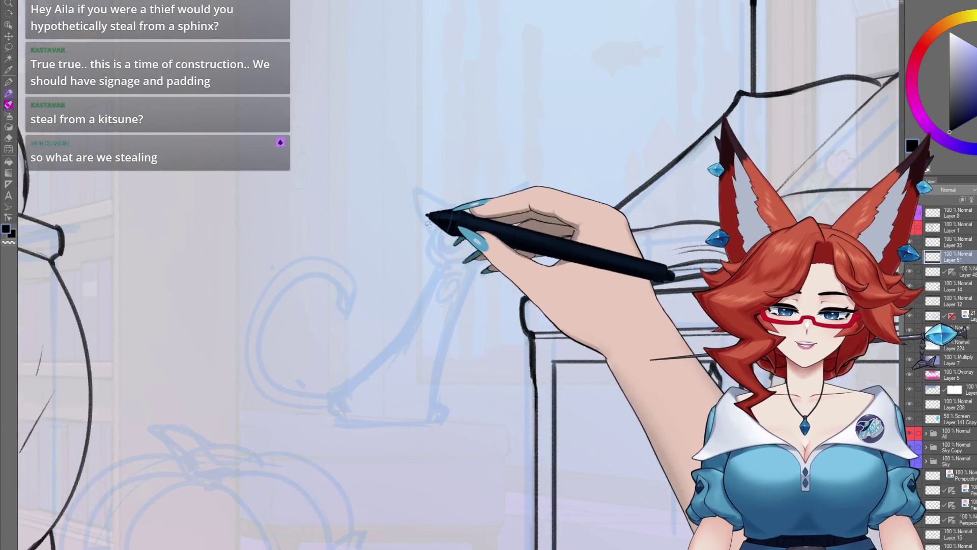
# Ink the cat's head outline and neck lines curving into both front legs, redoing one misplaced stroke.
pyautogui.moveTo(444, 239)
pyautogui.mouseDown()
pyautogui.moveTo(490, 238)
pyautogui.moveTo(436, 263)
pyautogui.mouseUp()
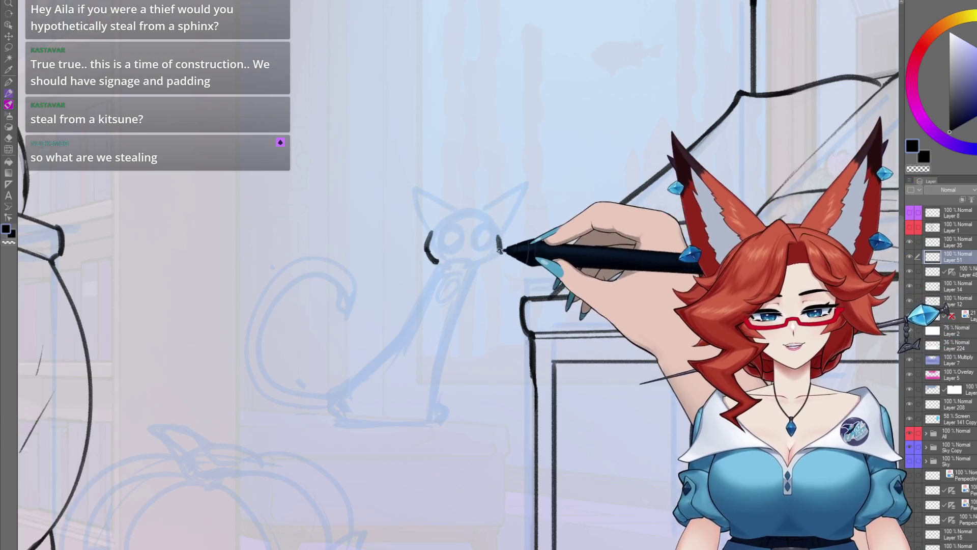
pyautogui.moveTo(498, 236)
pyautogui.mouseDown()
pyautogui.moveTo(499, 249)
pyautogui.moveTo(474, 266)
pyautogui.moveTo(465, 311)
pyautogui.mouseUp()
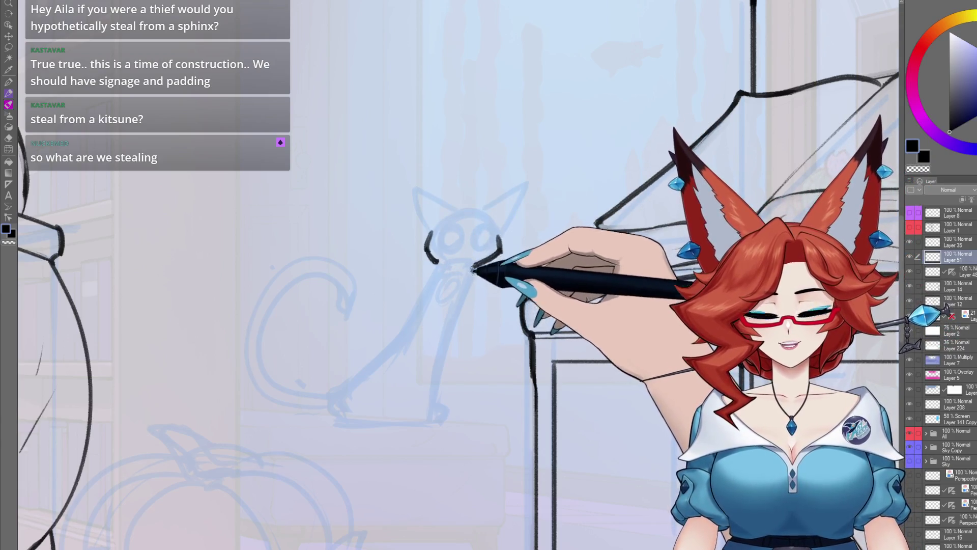
pyautogui.moveTo(436, 270); pyautogui.dragTo(430, 407)
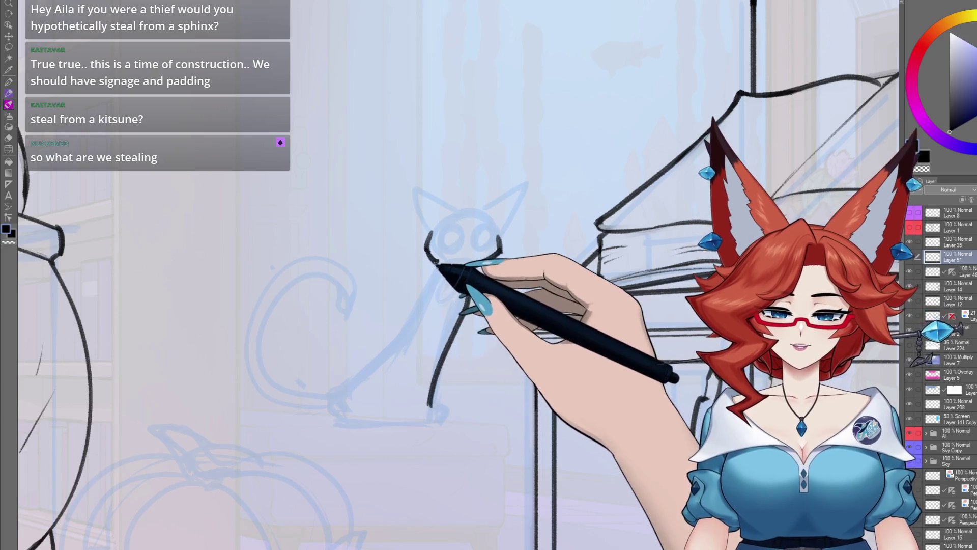
pyautogui.hotkey('ctrl', 'z')
pyautogui.moveTo(436, 263)
pyautogui.mouseDown()
pyautogui.moveTo(407, 328)
pyautogui.moveTo(336, 420)
pyautogui.mouseUp()
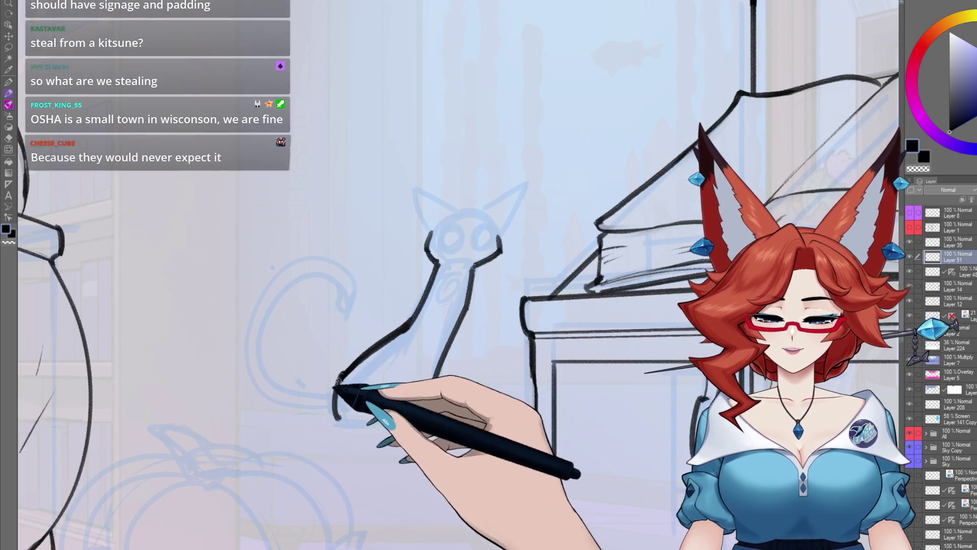
pyautogui.moveTo(430, 406); pyautogui.dragTo(437, 356)
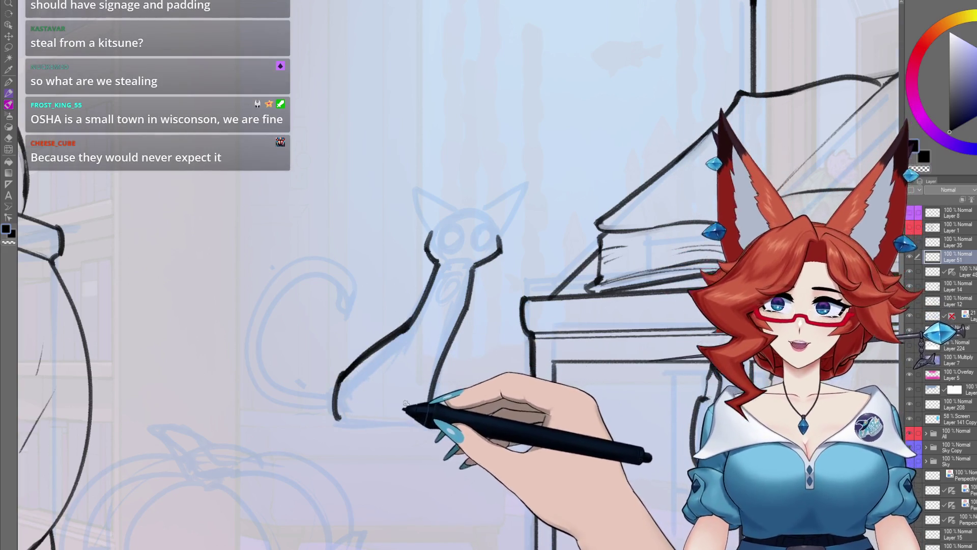
# Add two thin strokes beside the cat's front leg.
pyautogui.scroll(2, 427, 374)
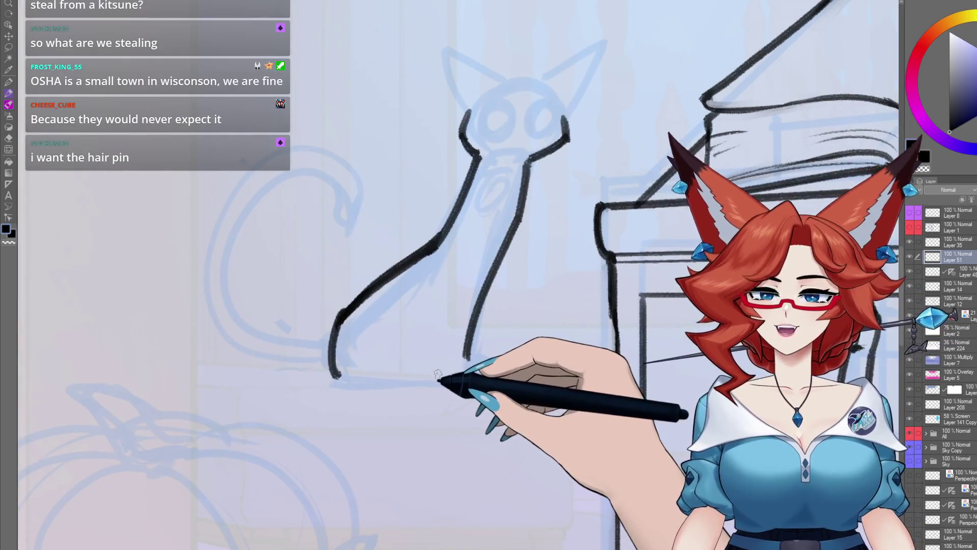
pyautogui.scroll(2, 438, 374)
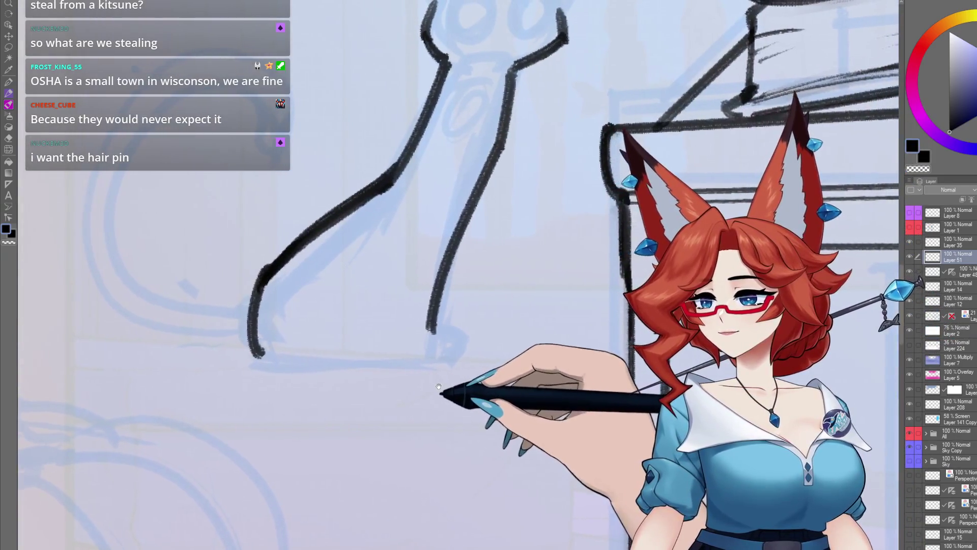
pyautogui.moveTo(439, 387); pyautogui.dragTo(556, 331)
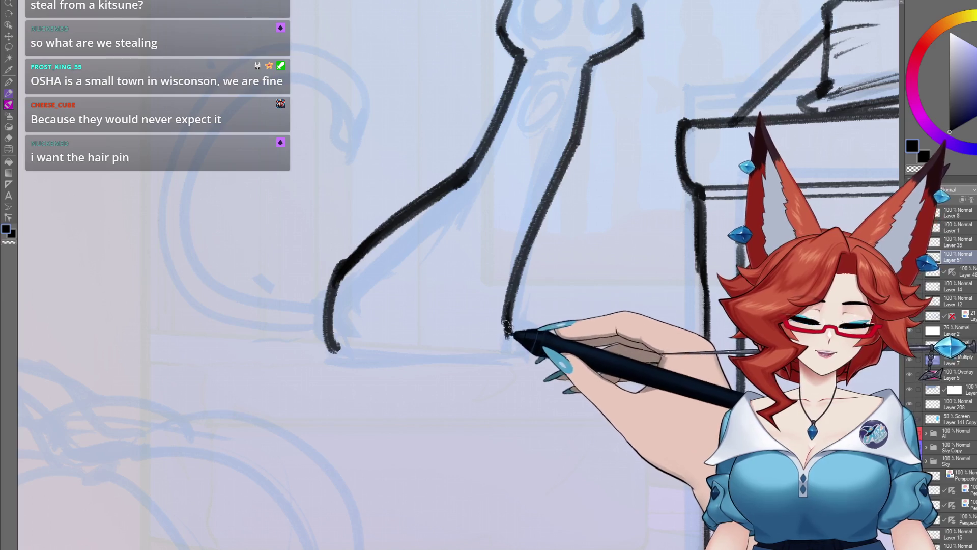
pyautogui.moveTo(522, 353)
pyautogui.mouseDown()
pyautogui.moveTo(632, 308)
pyautogui.moveTo(551, 392)
pyautogui.mouseUp()
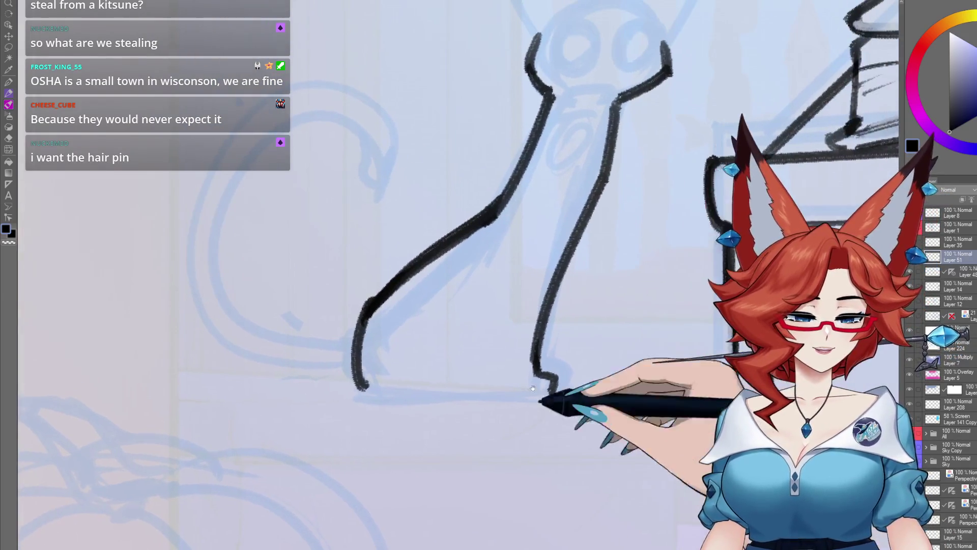
pyautogui.moveTo(569, 206); pyautogui.dragTo(520, 374)
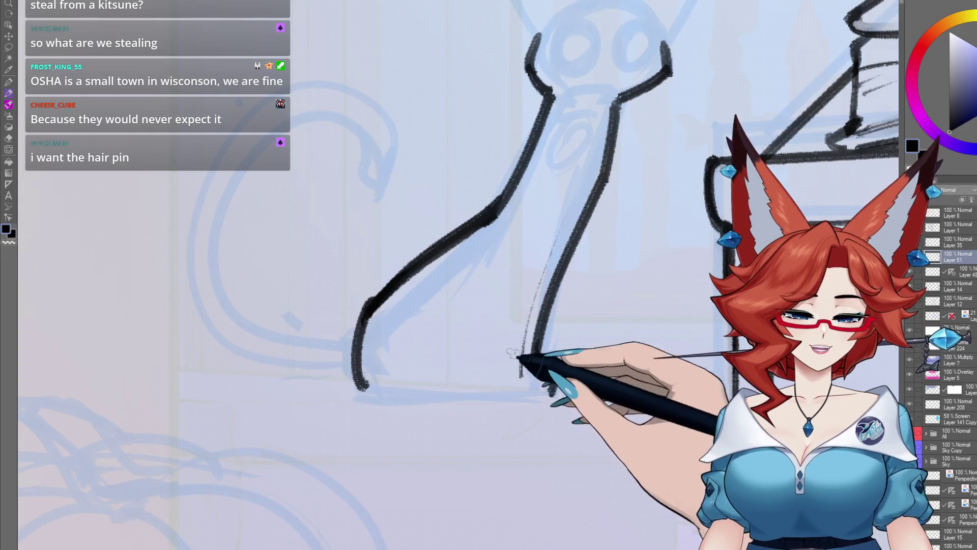
pyautogui.moveTo(511, 247)
pyautogui.mouseDown()
pyautogui.moveTo(499, 371)
pyautogui.moveTo(525, 392)
pyautogui.mouseUp()
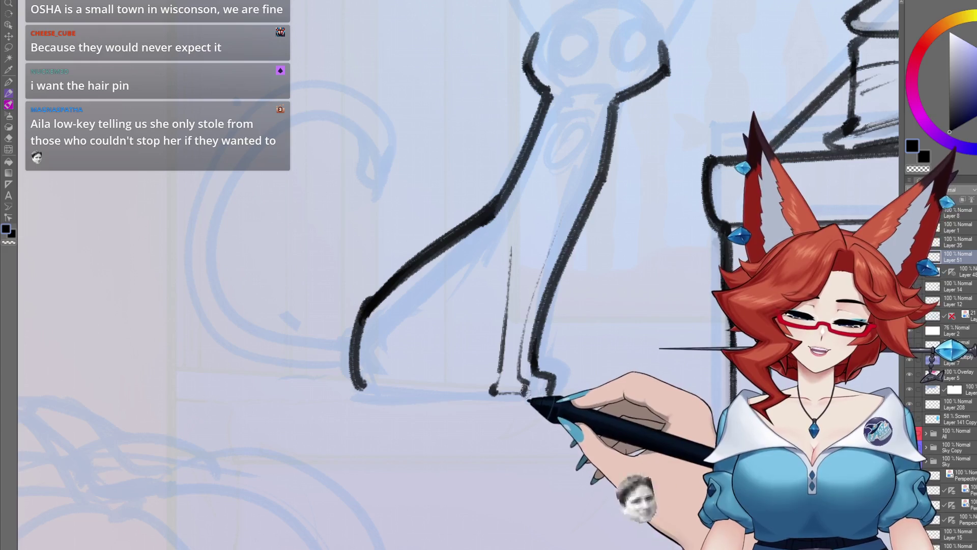
# Ink the cat's haunch curve, the base line beneath it, and its front legs and paws.
pyautogui.moveTo(526, 425)
pyautogui.mouseDown()
pyautogui.moveTo(603, 367)
pyautogui.moveTo(608, 348)
pyautogui.mouseUp()
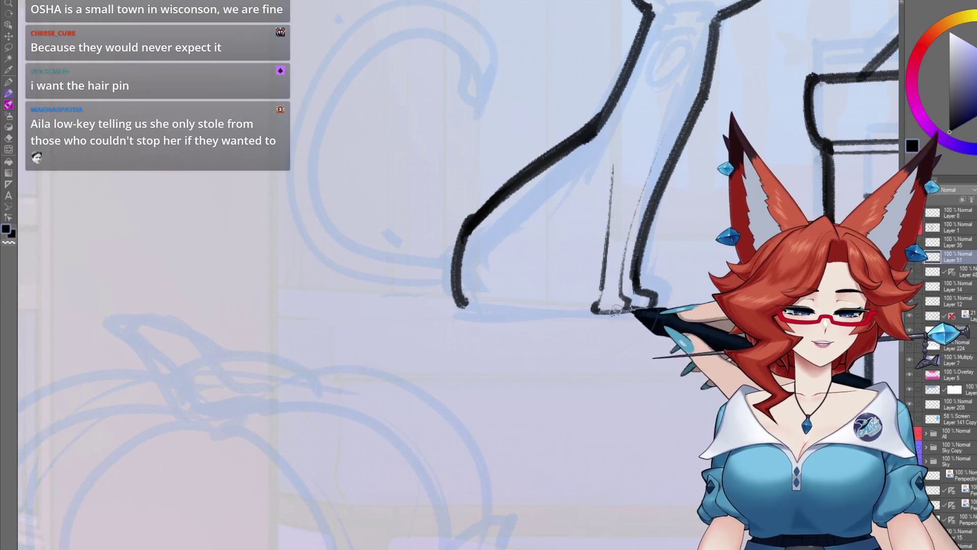
pyautogui.moveTo(616, 309); pyautogui.dragTo(622, 325)
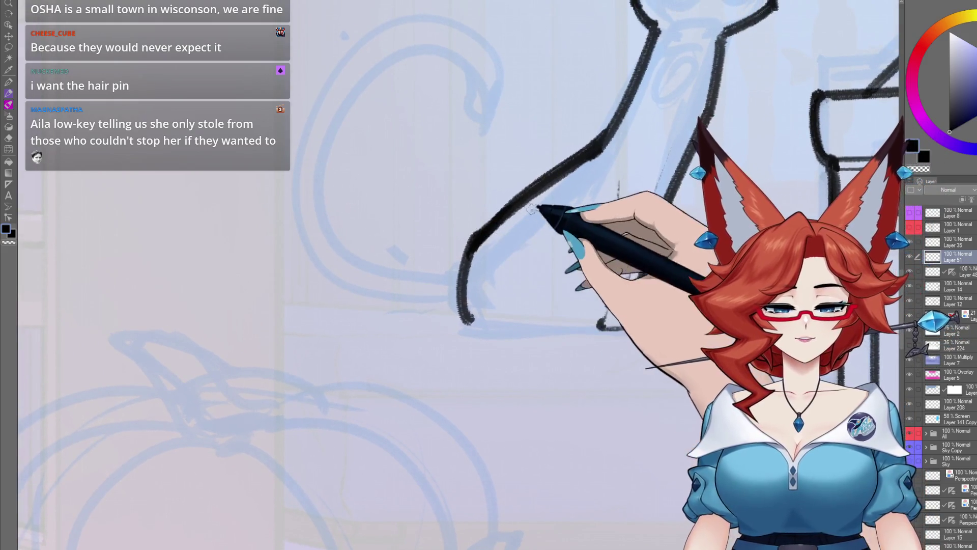
pyautogui.moveTo(492, 232); pyautogui.dragTo(539, 284)
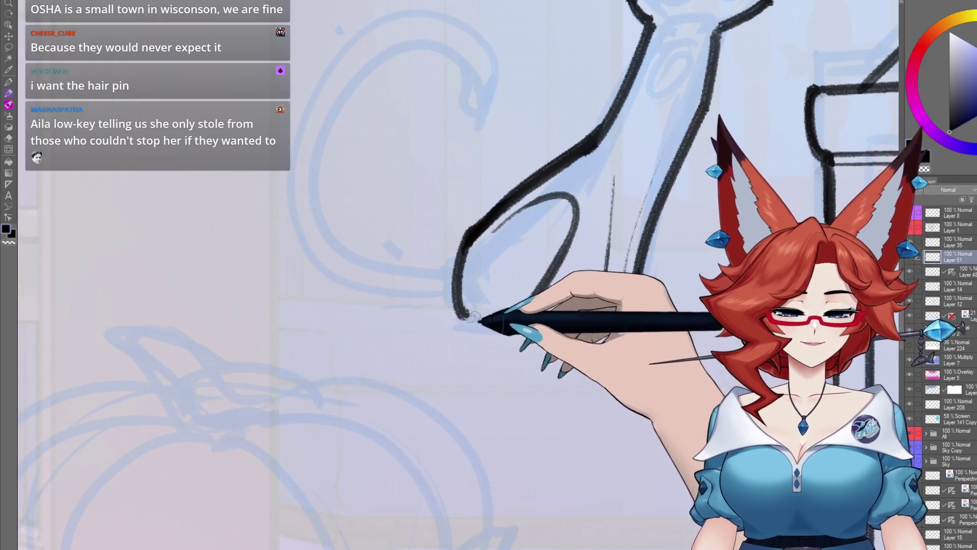
pyautogui.moveTo(473, 316); pyautogui.dragTo(532, 320)
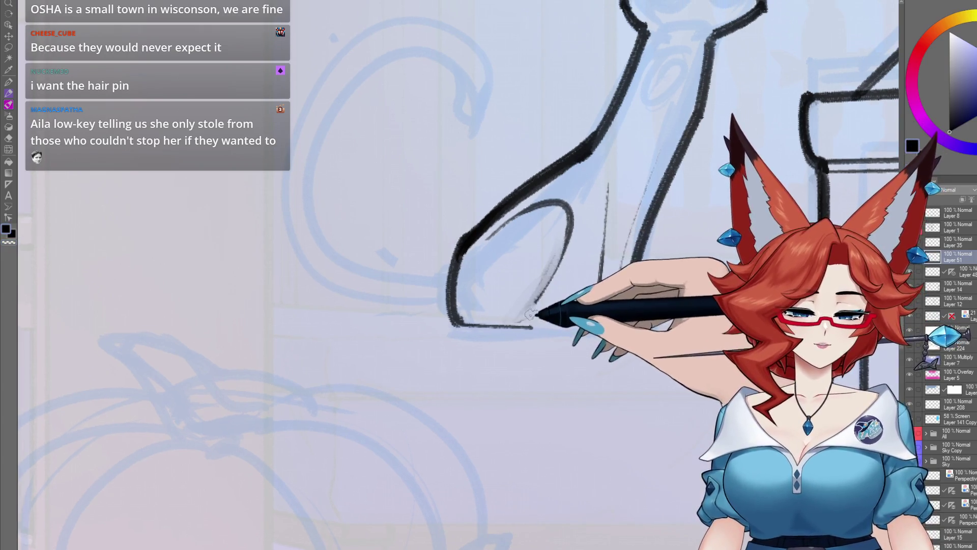
pyautogui.moveTo(541, 296); pyautogui.dragTo(497, 415)
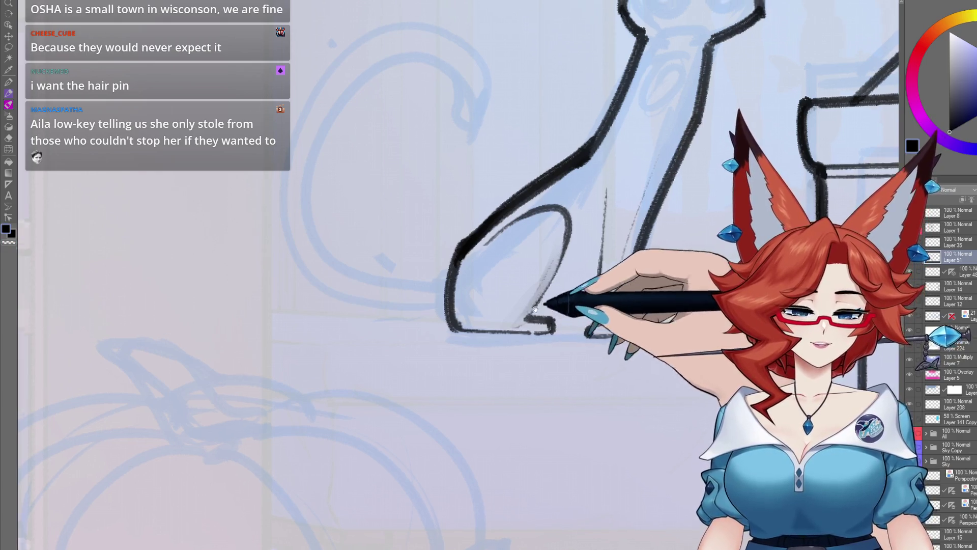
pyautogui.moveTo(550, 392); pyautogui.dragTo(507, 423)
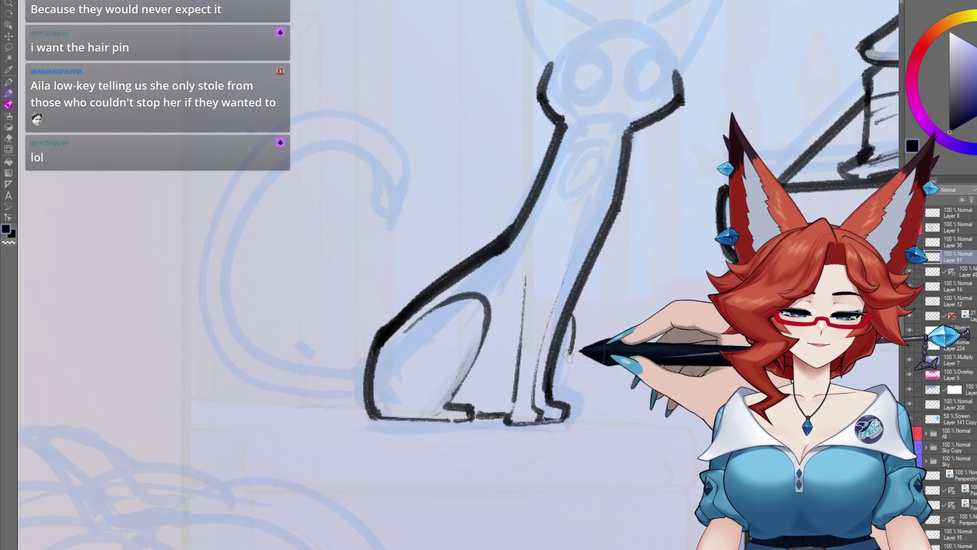
pyautogui.moveTo(650, 157); pyautogui.dragTo(548, 334)
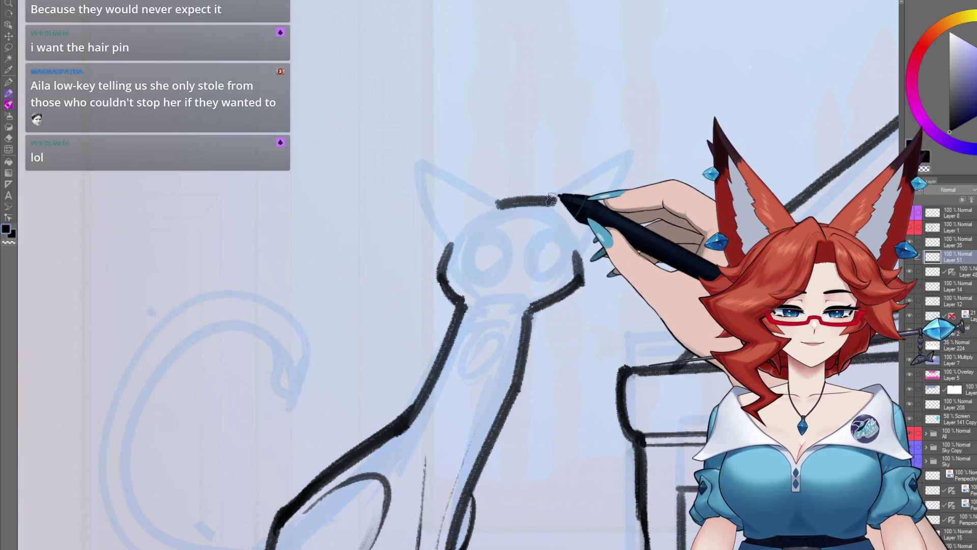
# Ink the outlines of the cat's left and right ears.
pyautogui.moveTo(492, 199); pyautogui.dragTo(435, 218)
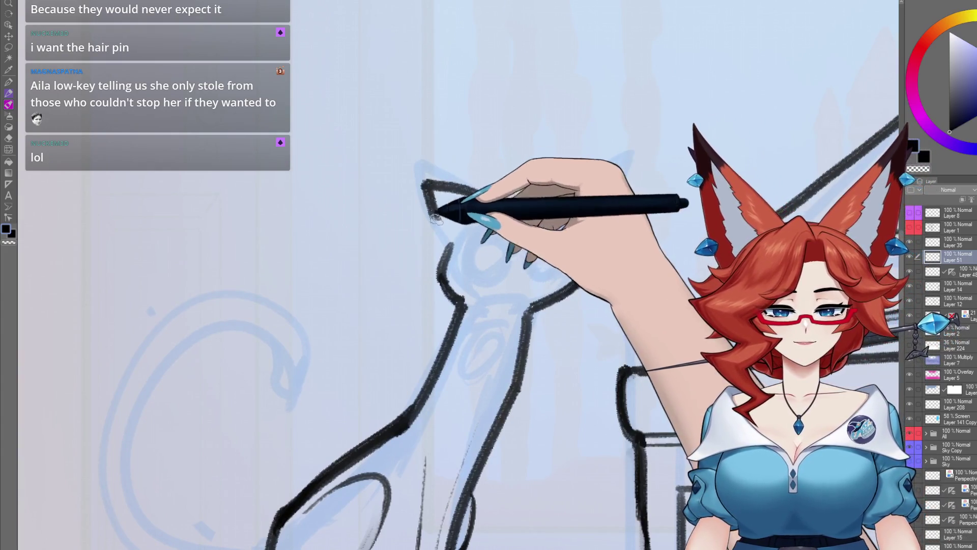
pyautogui.moveTo(511, 214); pyautogui.dragTo(605, 173)
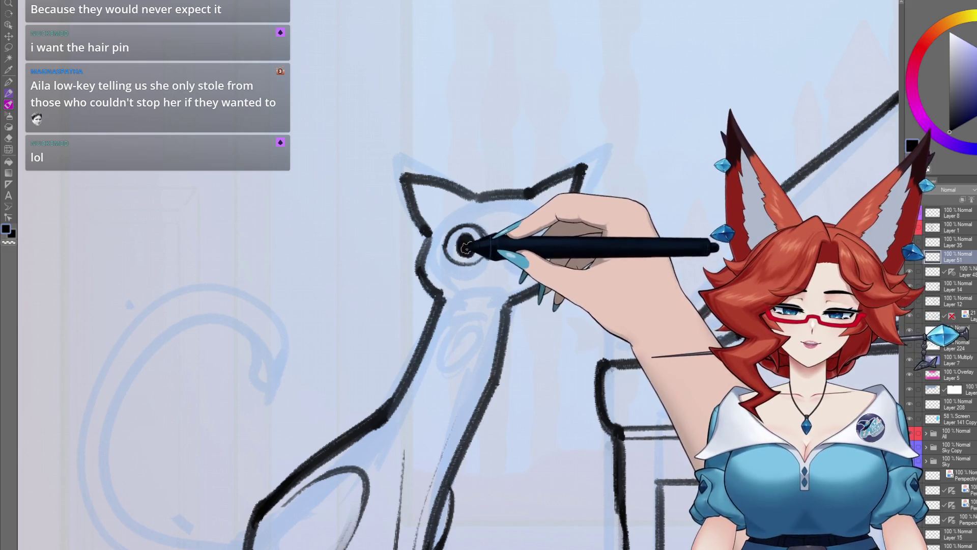
pyautogui.moveTo(551, 260); pyautogui.dragTo(464, 250)
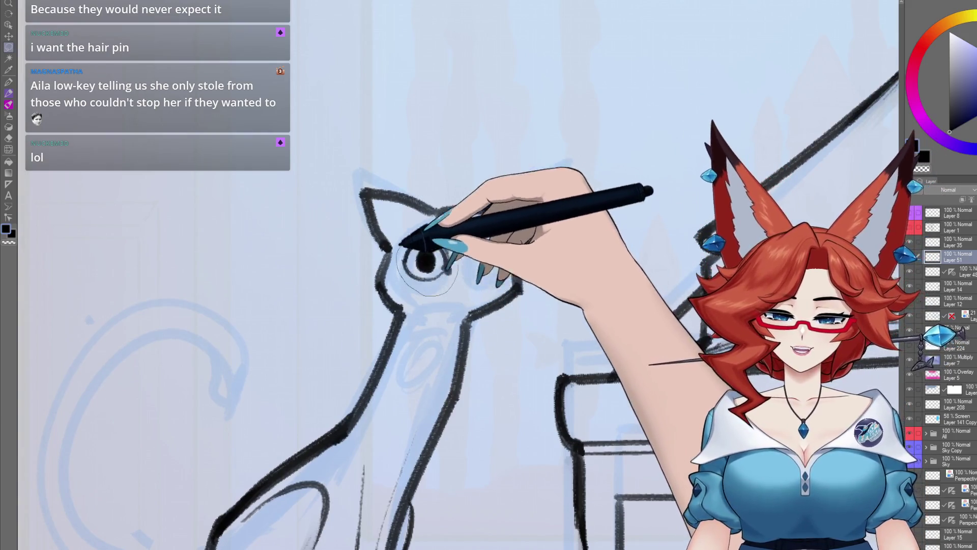
# Copy the inked eye onto a duplicate layer as the second eye, then draw a small nose and mouth.
pyautogui.moveTo(402, 245)
pyautogui.mouseDown()
pyautogui.moveTo(459, 258)
pyautogui.moveTo(435, 281)
pyautogui.mouseUp()
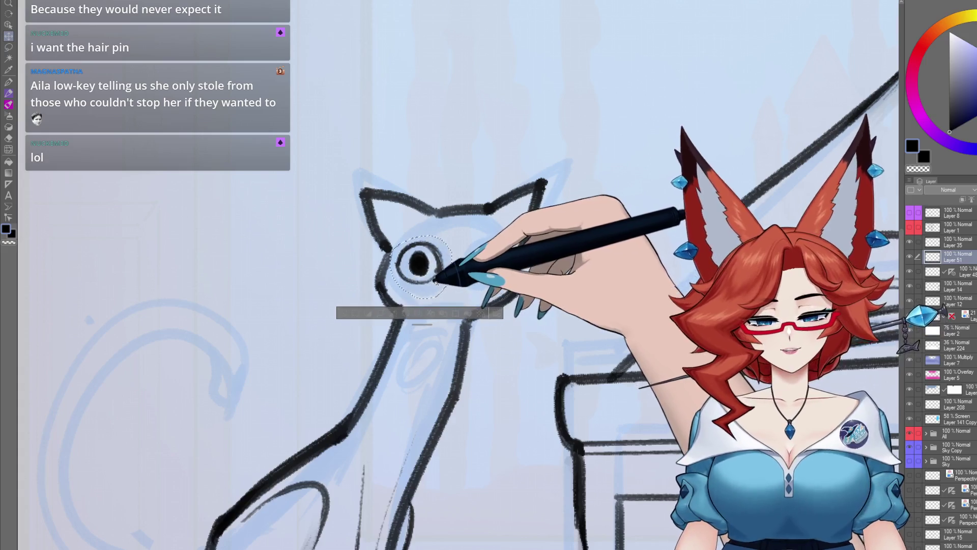
pyautogui.click(431, 312)
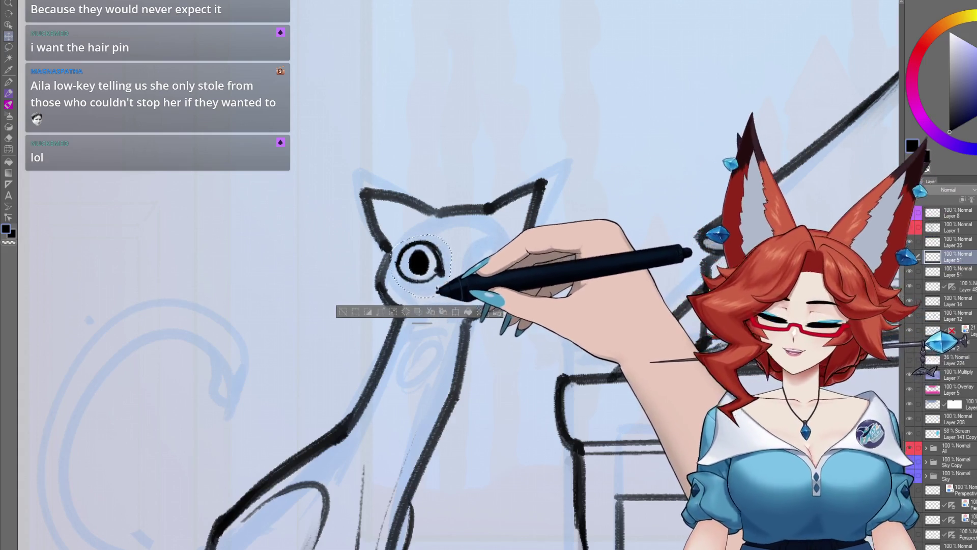
pyautogui.click(443, 312)
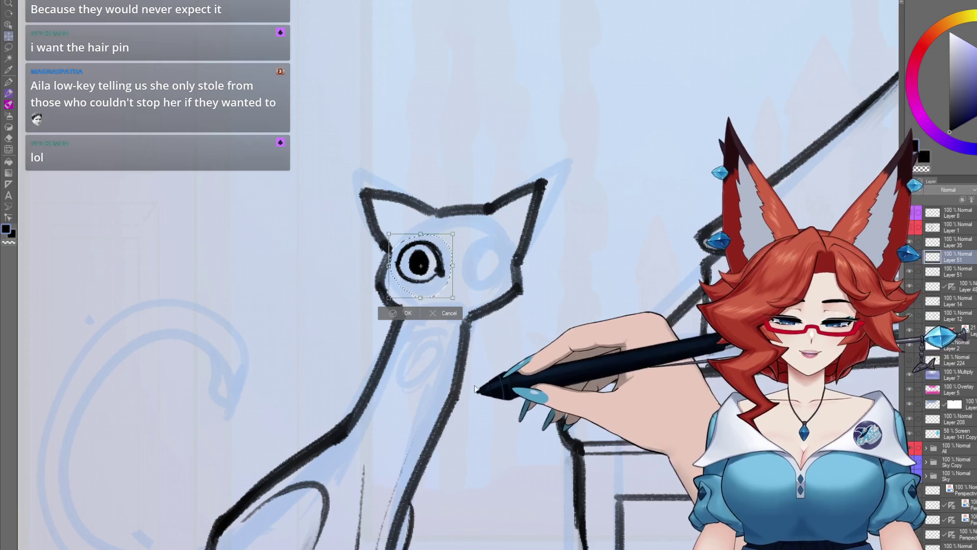
pyautogui.moveTo(421, 269); pyautogui.dragTo(465, 263)
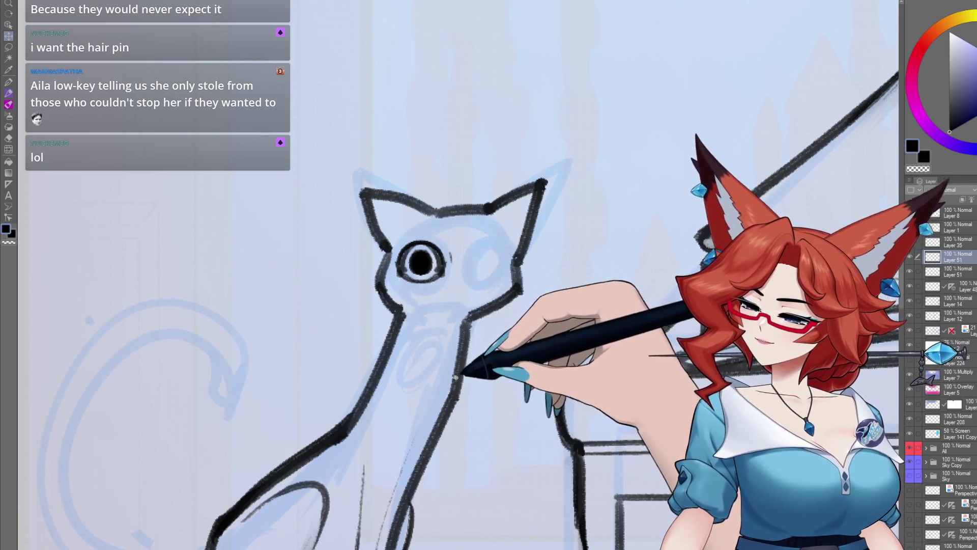
pyautogui.press('Return')
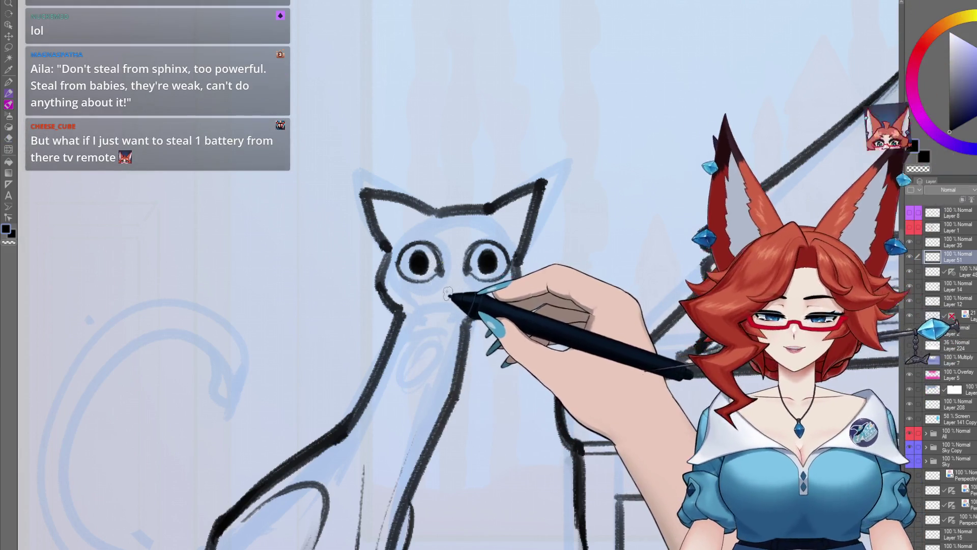
pyautogui.moveTo(451, 276); pyautogui.dragTo(463, 291)
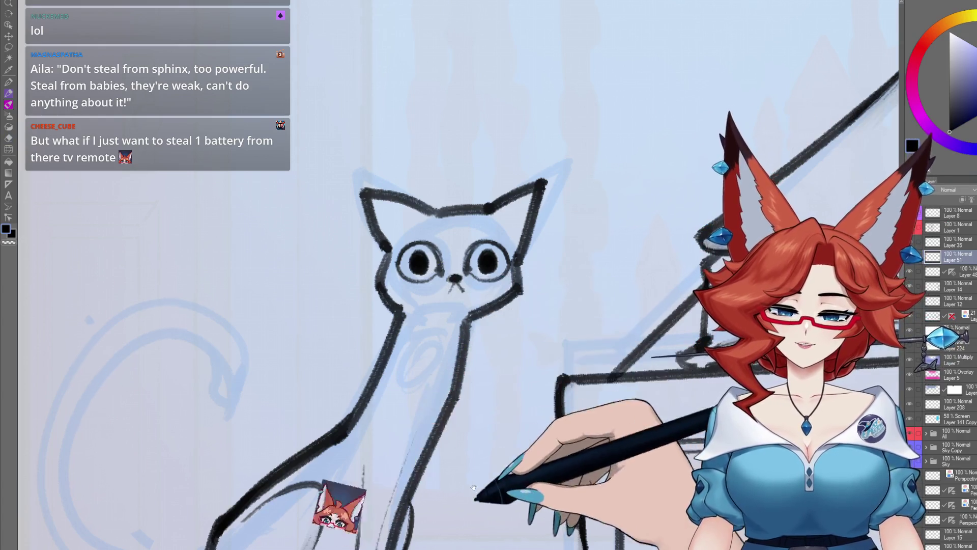
pyautogui.scroll(-5, 473, 488)
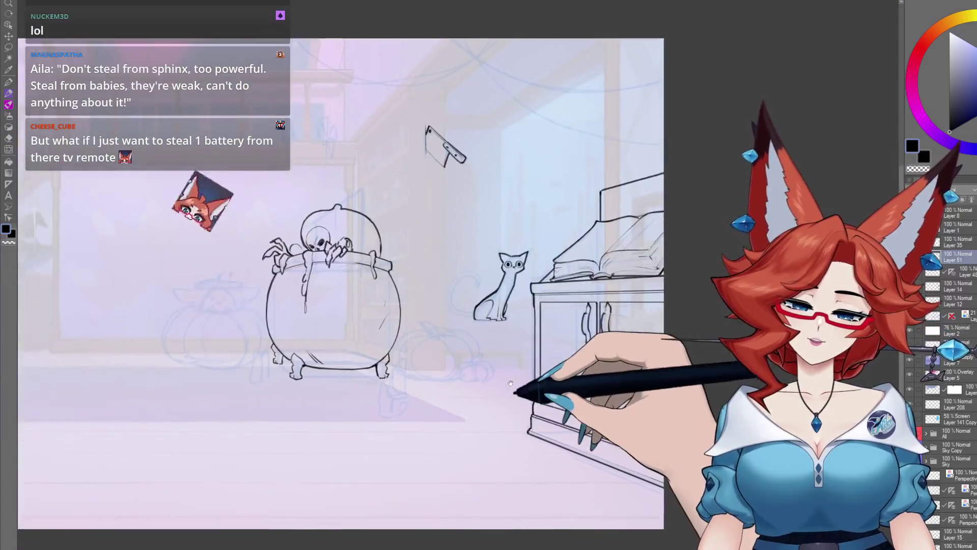
pyautogui.moveTo(510, 383); pyautogui.dragTo(515, 378)
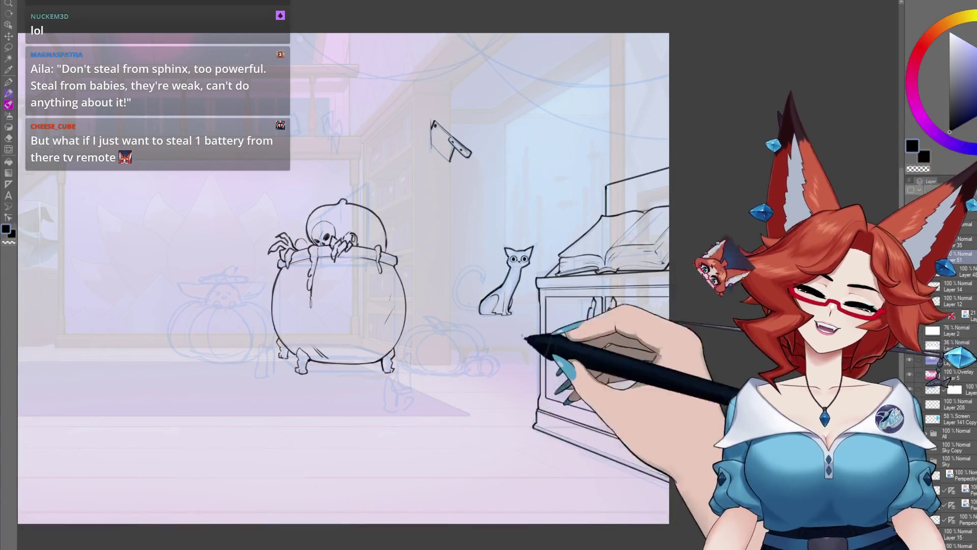
pyautogui.scroll(4, 522, 335)
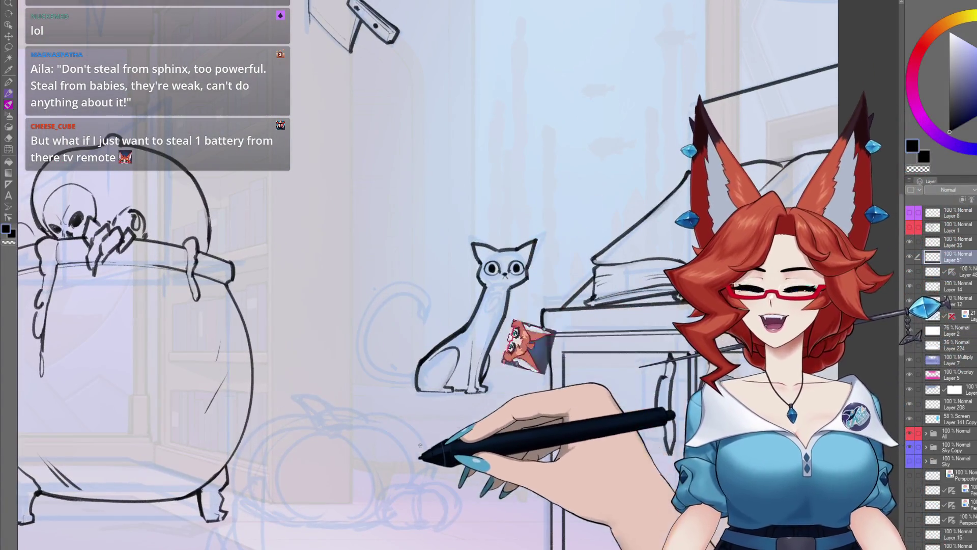
pyautogui.moveTo(469, 379); pyautogui.dragTo(518, 363)
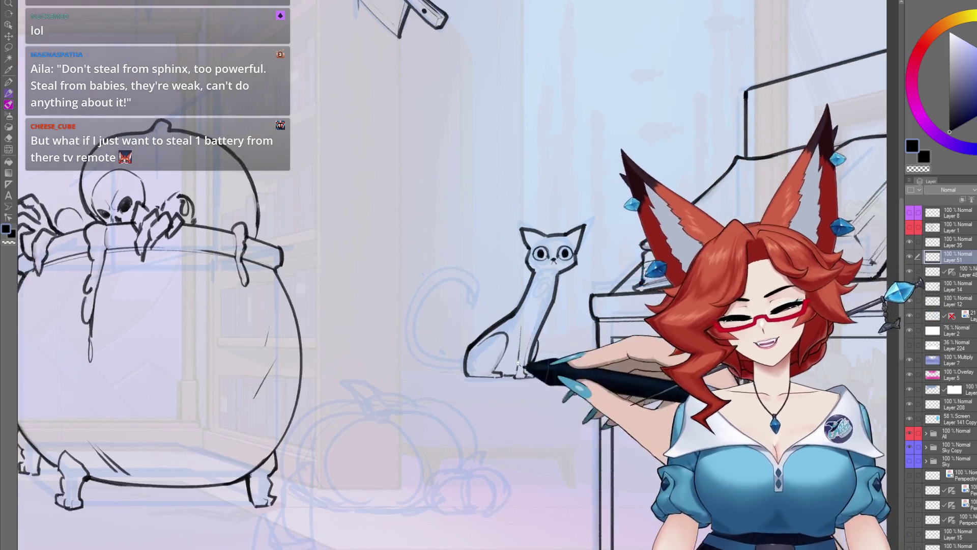
pyautogui.scroll(3, 524, 371)
pyautogui.scroll(-2, 523, 387)
pyautogui.scroll(2, 513, 388)
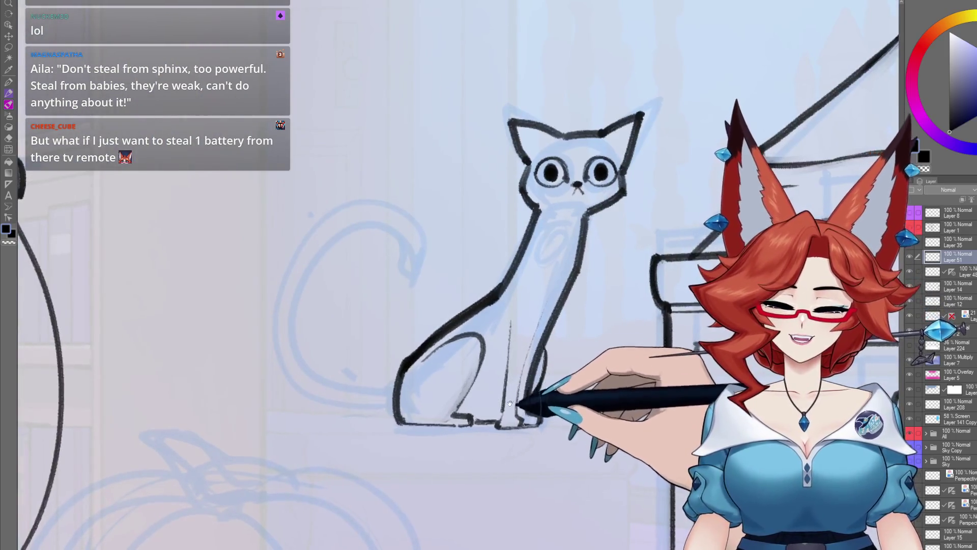
pyautogui.moveTo(510, 404)
pyautogui.mouseDown()
pyautogui.moveTo(479, 408)
pyautogui.moveTo(526, 392)
pyautogui.mouseUp()
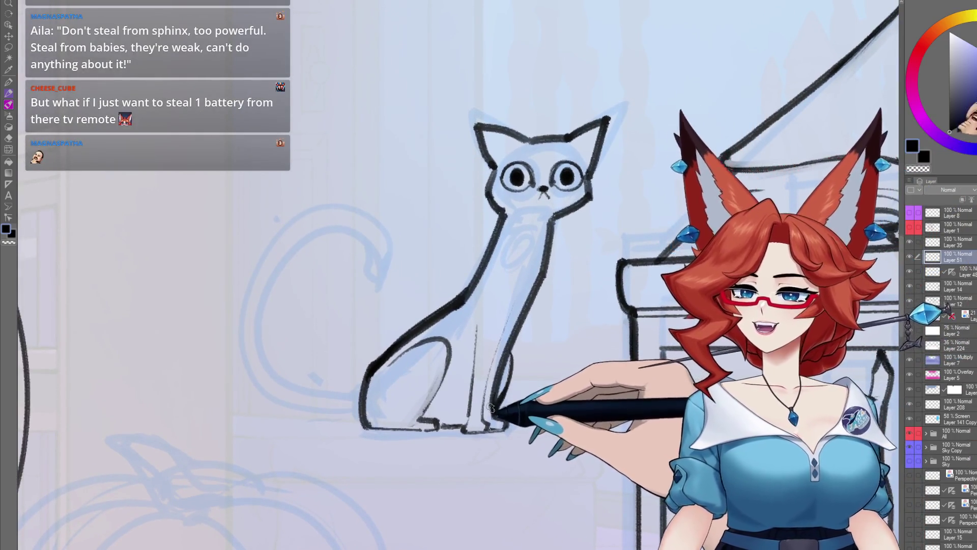
# Erase the cat's lower outlines, try a new front leg, then undo back to the earlier strokes.
pyautogui.moveTo(482, 321); pyautogui.dragTo(429, 408)
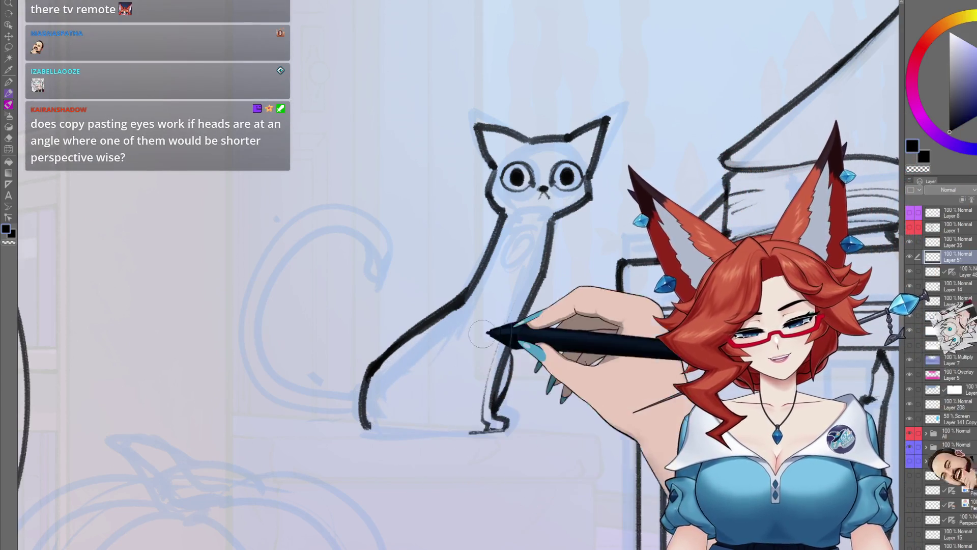
pyautogui.moveTo(511, 354); pyautogui.dragTo(504, 422)
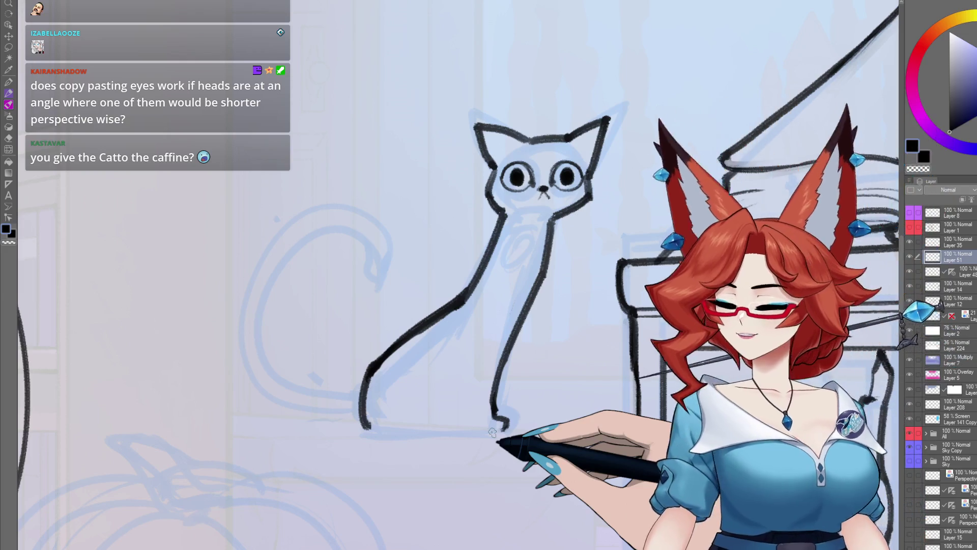
pyautogui.hotkey('ctrl', 'z')
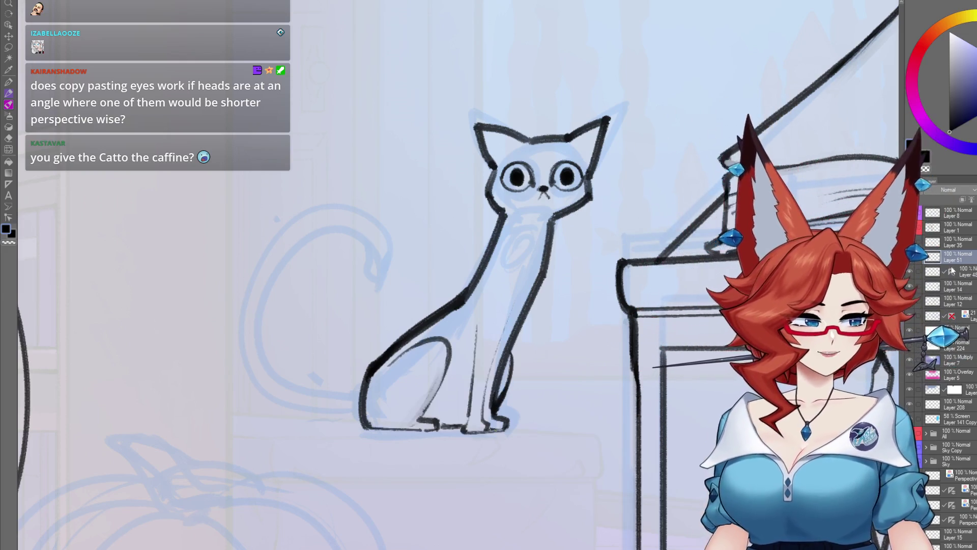
pyautogui.hotkey('ctrl', 'z')
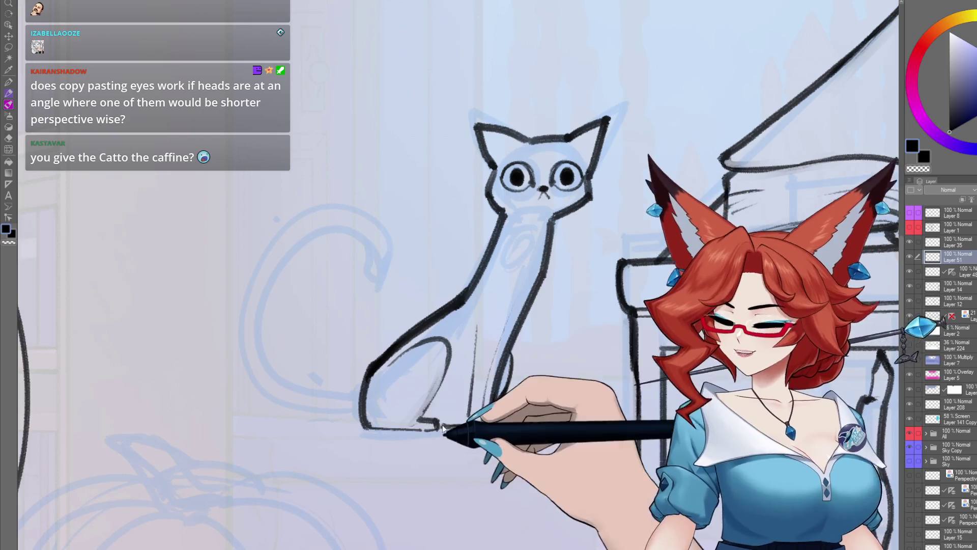
pyautogui.hotkey('ctrl', 'z')
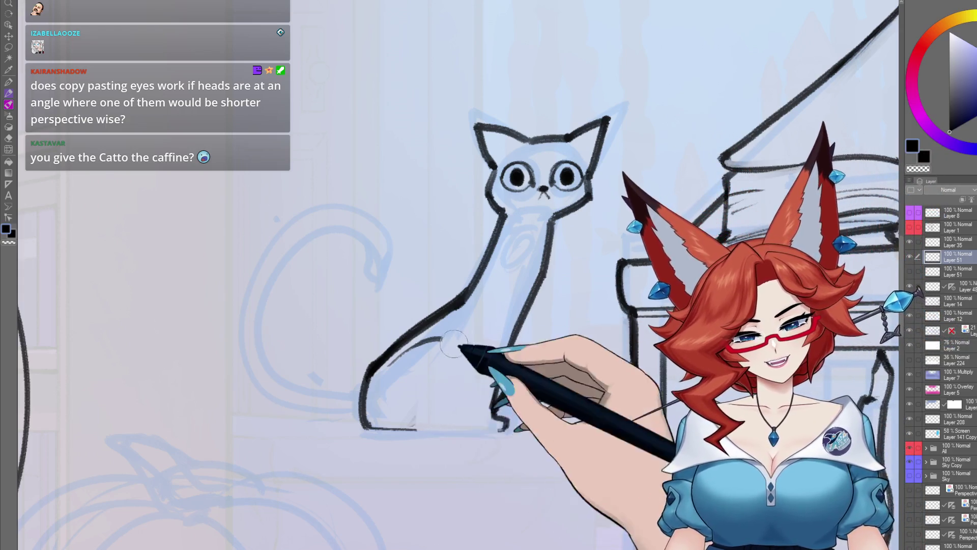
pyautogui.hotkey('ctrl', 'z')
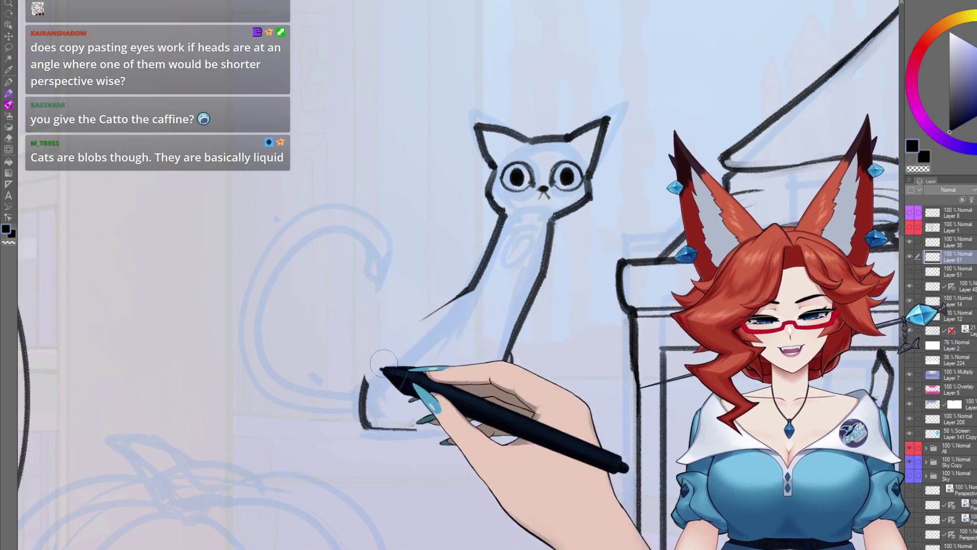
pyautogui.hotkey('ctrl', 'z')
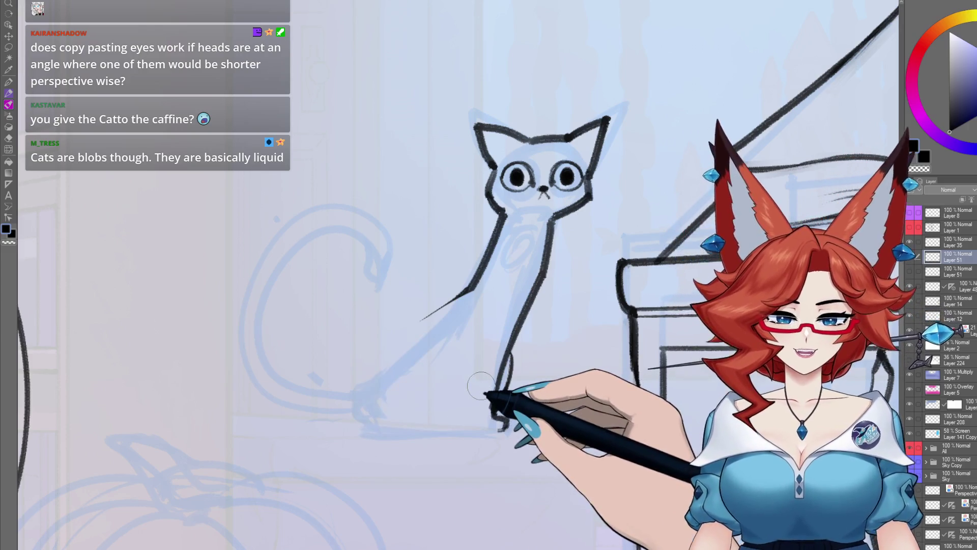
pyautogui.hotkey('ctrl', 'z')
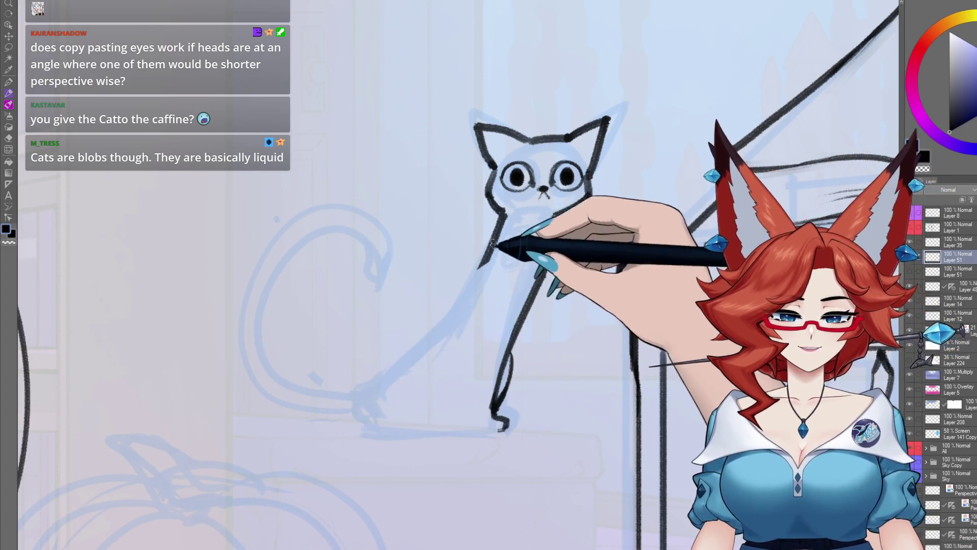
# Redraw the cat's back and haunch as one long line, add a foot and front leg, and start the curved tail.
pyautogui.moveTo(491, 252)
pyautogui.mouseDown()
pyautogui.moveTo(362, 416)
pyautogui.moveTo(366, 429)
pyautogui.mouseUp()
pyautogui.moveTo(544, 278); pyautogui.dragTo(506, 427)
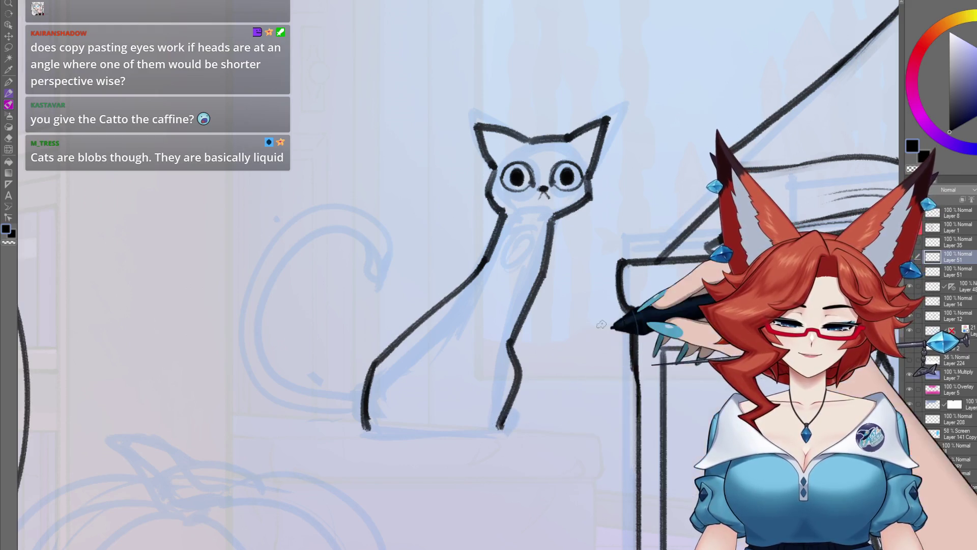
pyautogui.moveTo(478, 395); pyautogui.dragTo(374, 390)
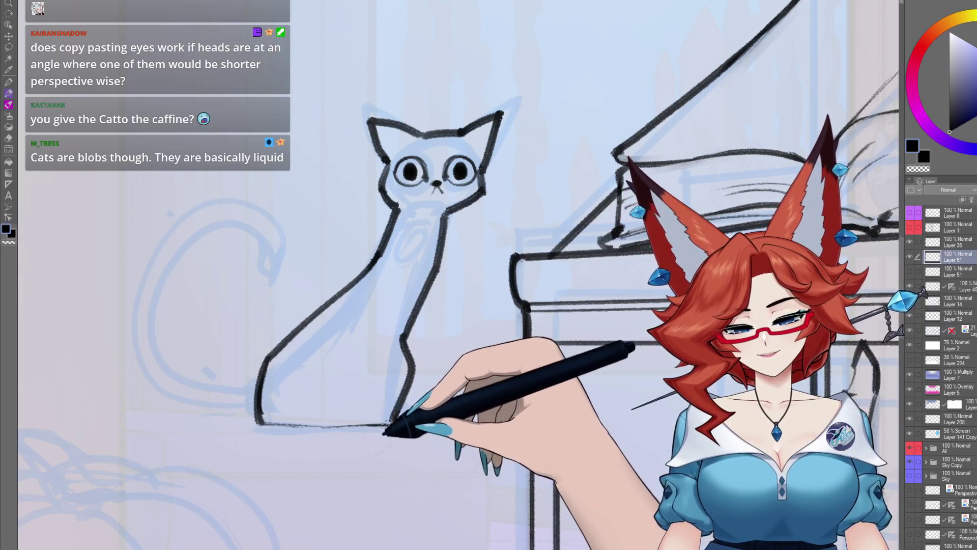
pyautogui.moveTo(339, 420); pyautogui.dragTo(483, 415)
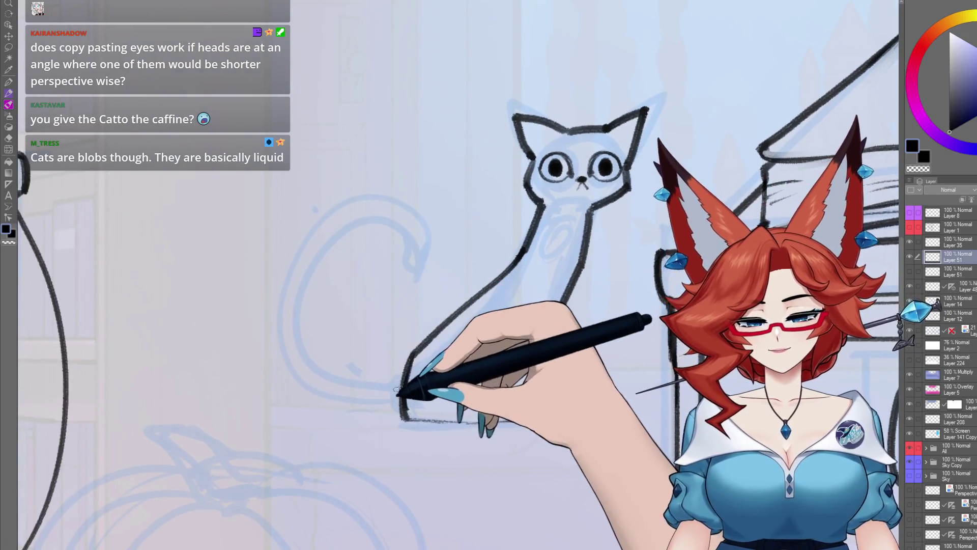
pyautogui.moveTo(352, 359); pyautogui.dragTo(306, 269)
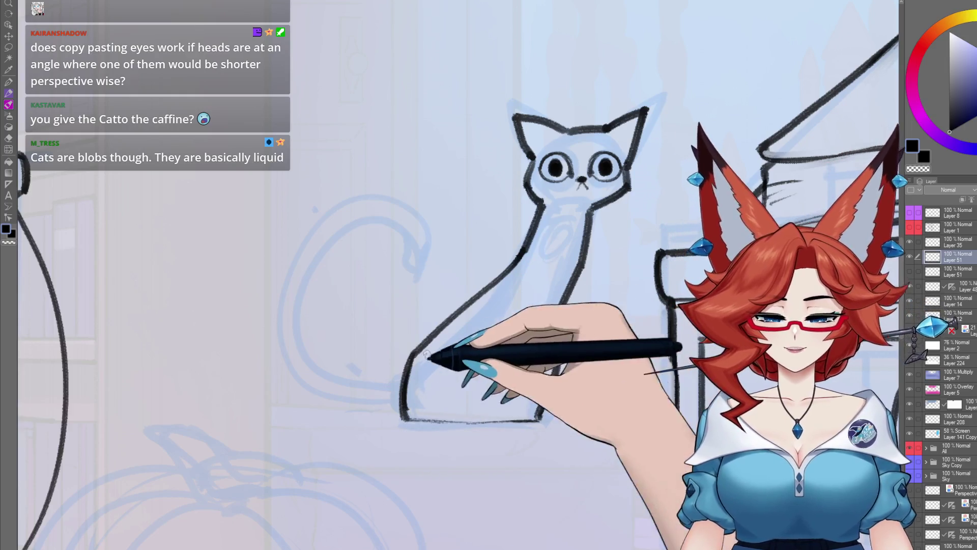